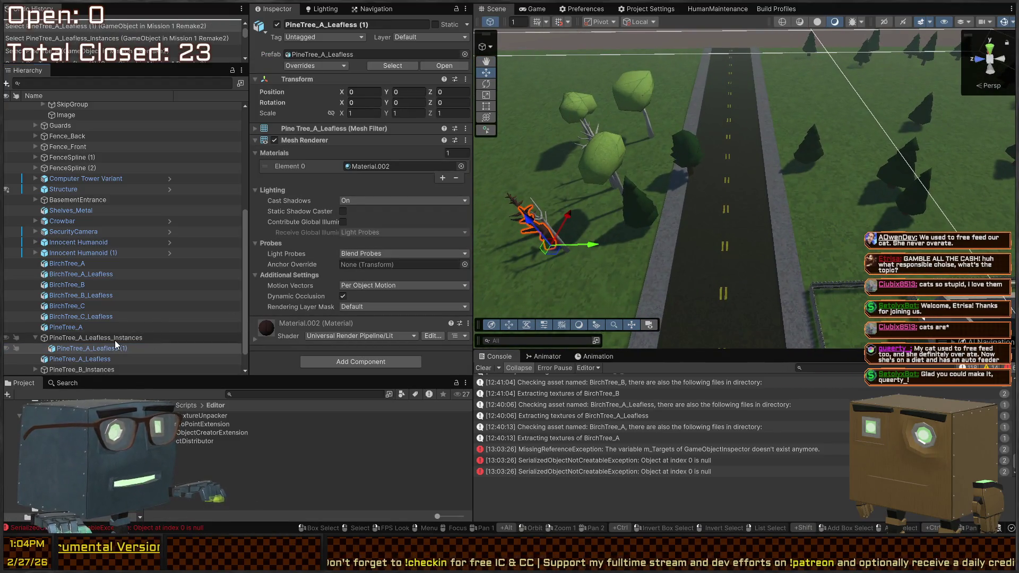
Move the PineTree_A_Leafless_Instances group into the grass field right of the road
{"action": "double_click", "coordinate": [95, 338]}
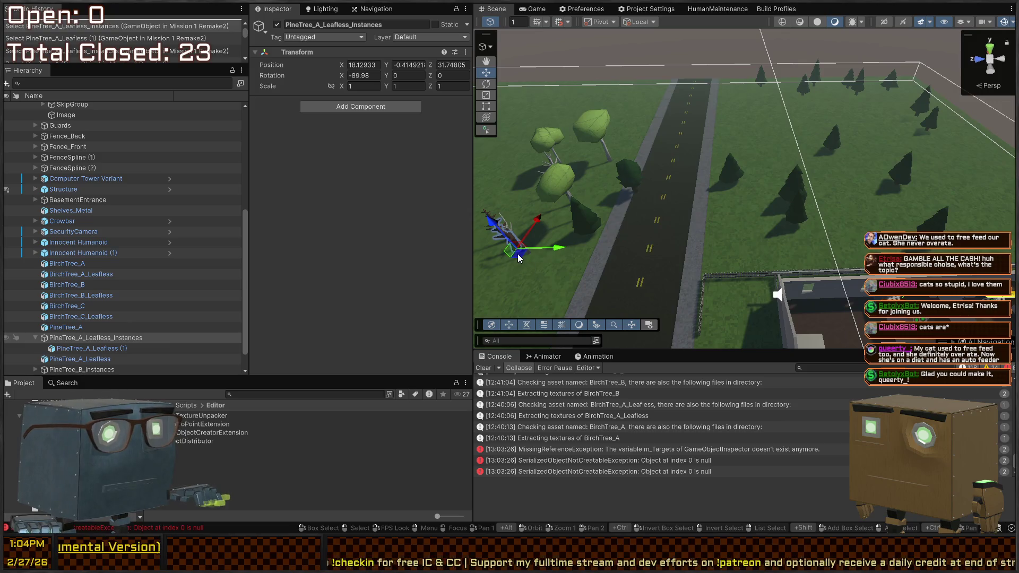
{"action": "mouse_move", "coordinate": [510, 249]}
{"action": "left_mouse_down"}
{"action": "mouse_move", "coordinate": [842, 171]}
{"action": "mouse_move", "coordinate": [863, 178]}
{"action": "mouse_move", "coordinate": [871, 157]}
{"action": "left_mouse_up"}
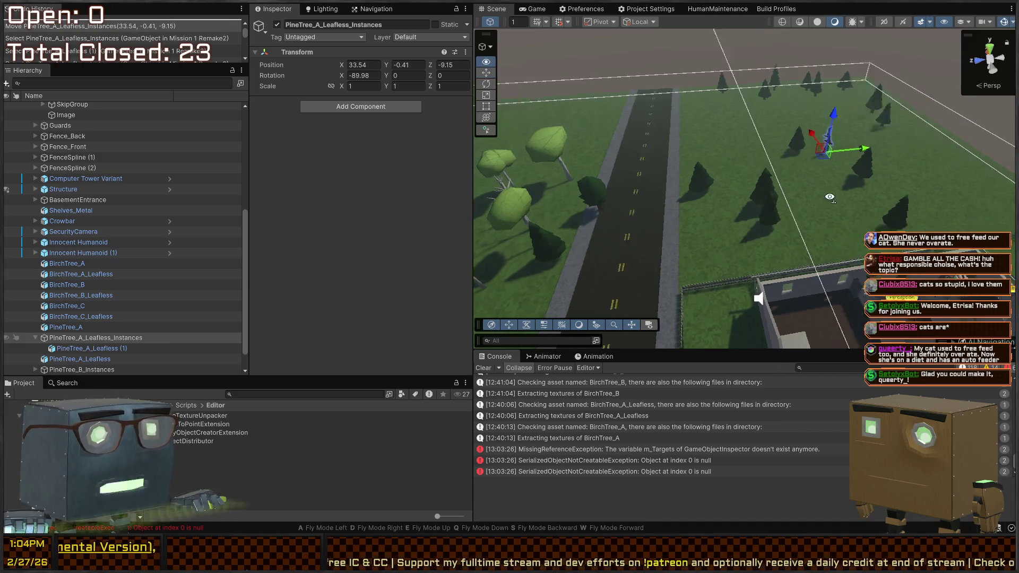
{"action": "key", "text": "w"}
{"action": "key", "text": "w"}
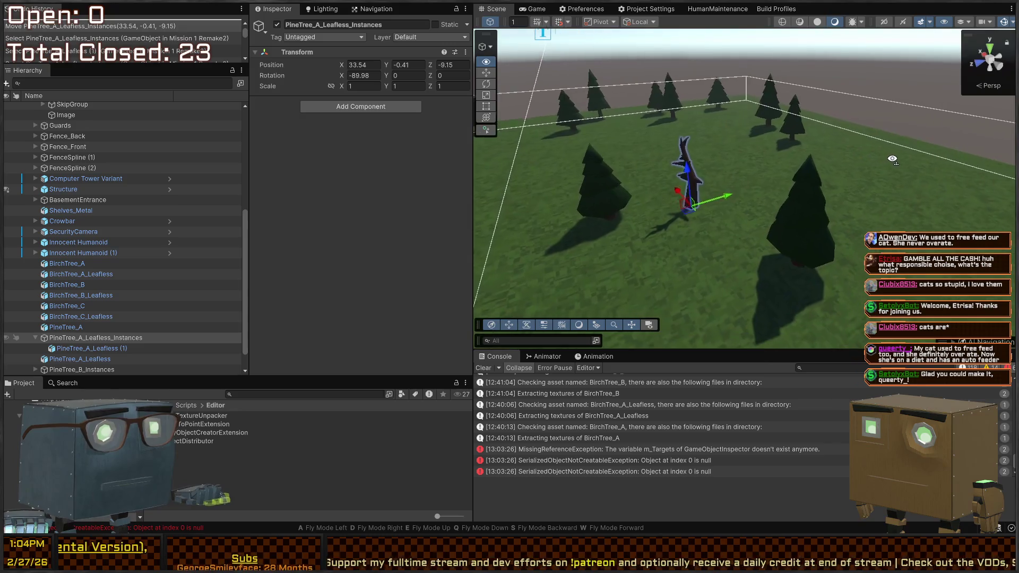
Paste copies of PineTree_A_Leafless (1) into the group
{"action": "left_click", "coordinate": [105, 350]}
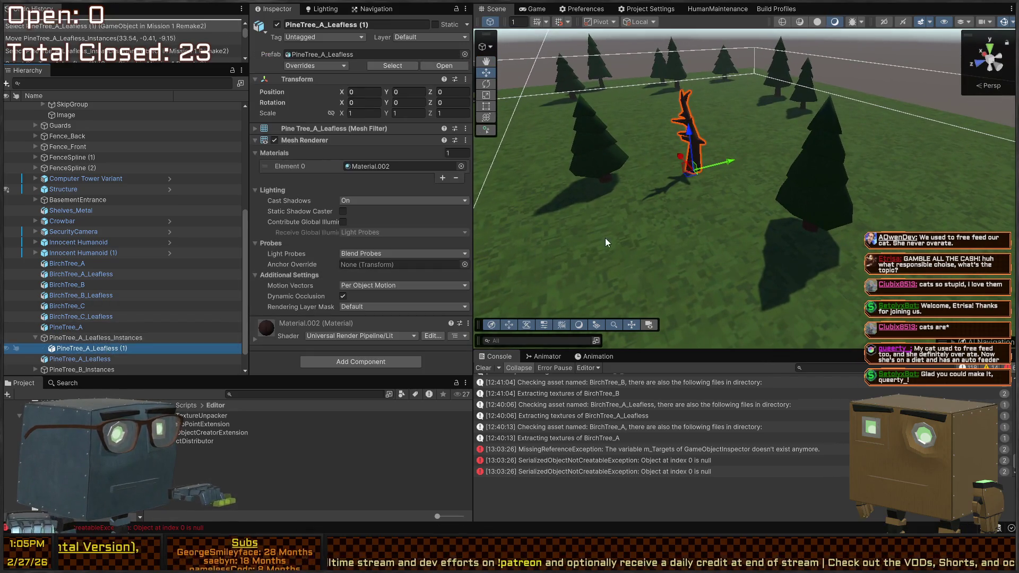
{"action": "key", "text": "s"}
{"action": "key", "text": "s"}
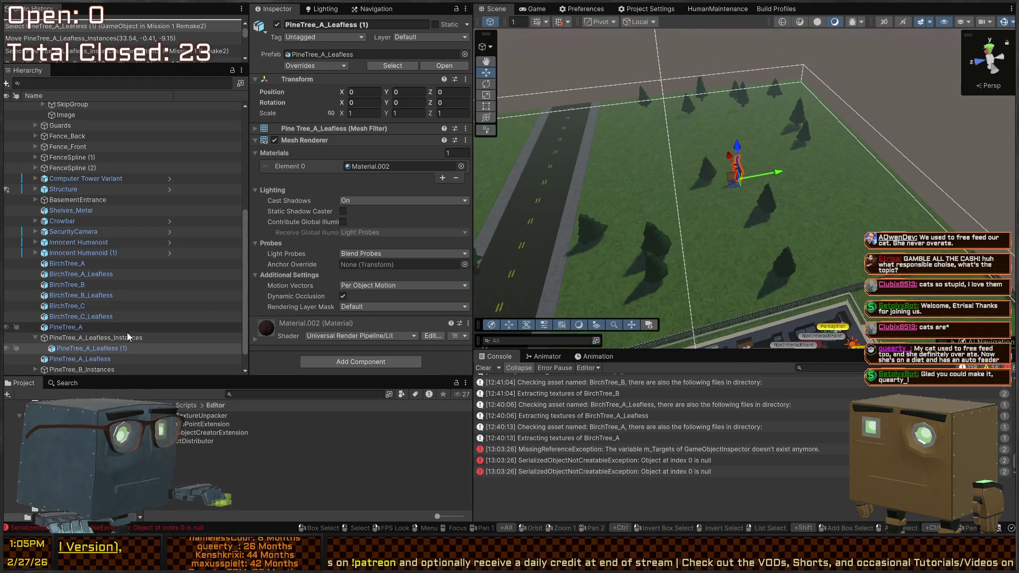
{"action": "left_click", "coordinate": [95, 330]}
{"action": "left_click", "coordinate": [89, 346]}
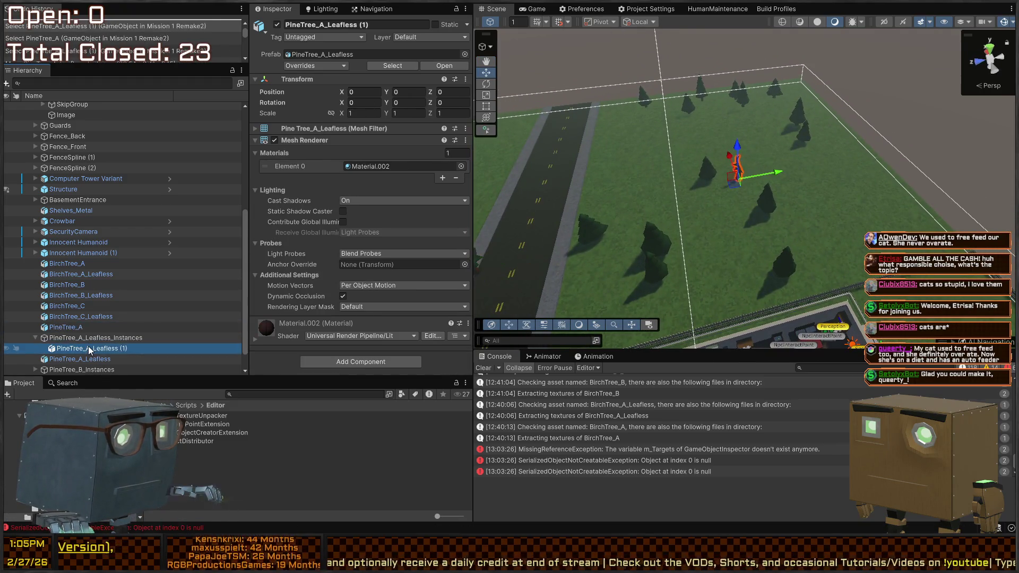
{"action": "key", "text": "ctrl+v"}
{"action": "key", "text": "ctrl+v"}
{"action": "key", "text": "ctrl+v"}
Select all six pine copies and set Position X to R(-20,20)
{"action": "left_click", "coordinate": [98, 308], "text": "shift"}
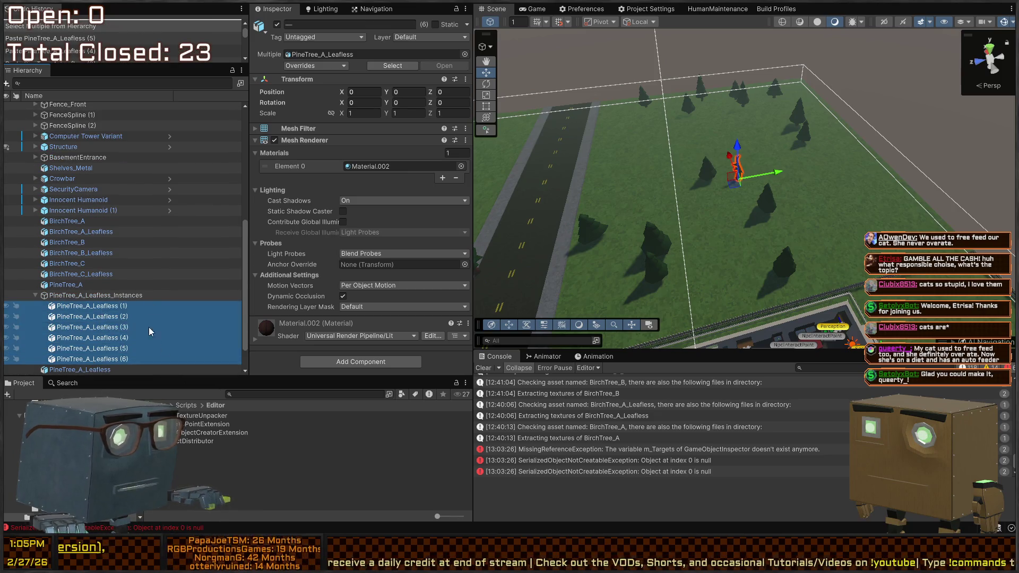
{"action": "left_click", "coordinate": [364, 90]}
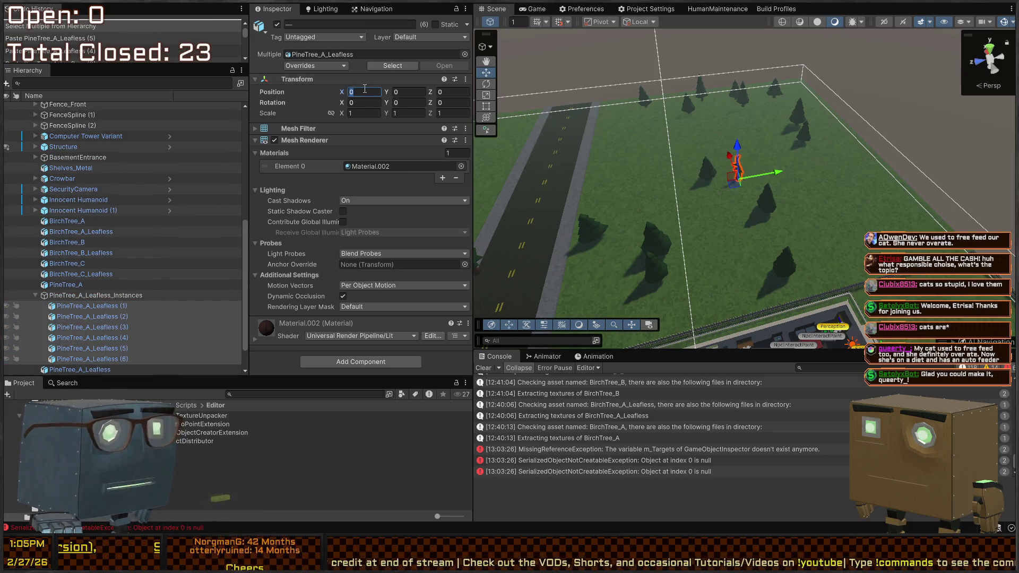
{"action": "type", "text": "8("}
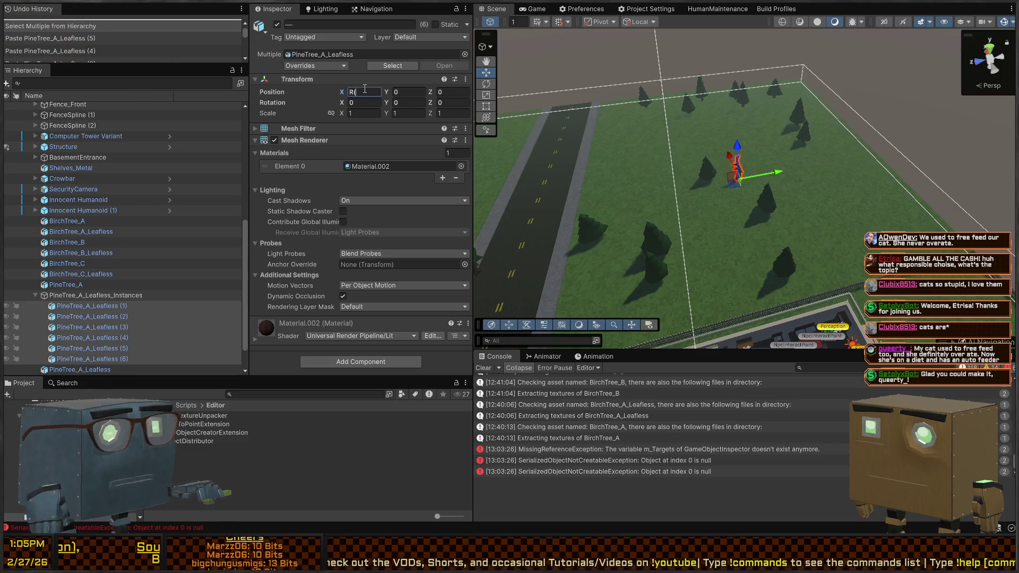
{"action": "type", "text": "-10"}
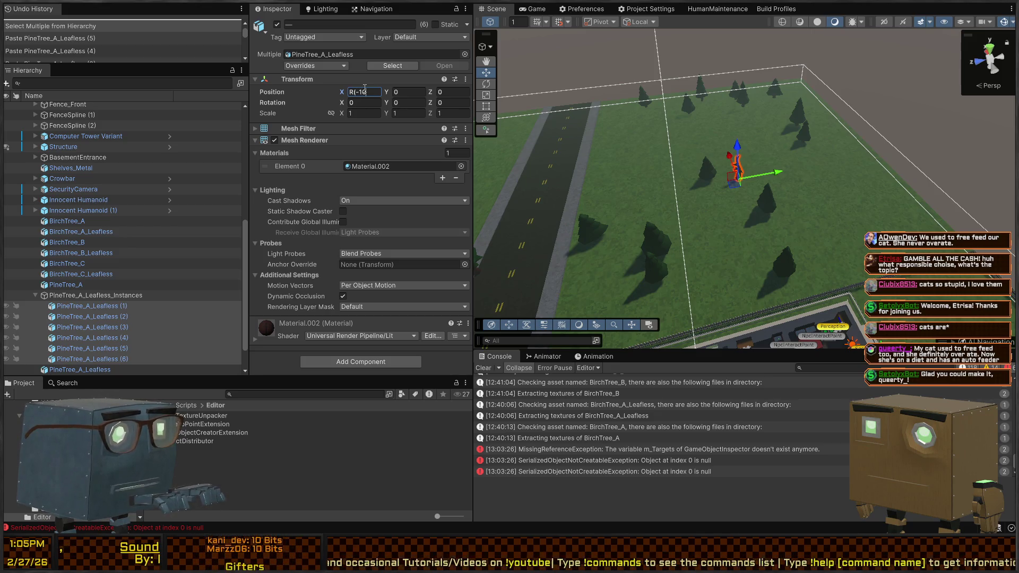
{"action": "type", "text": ")"}
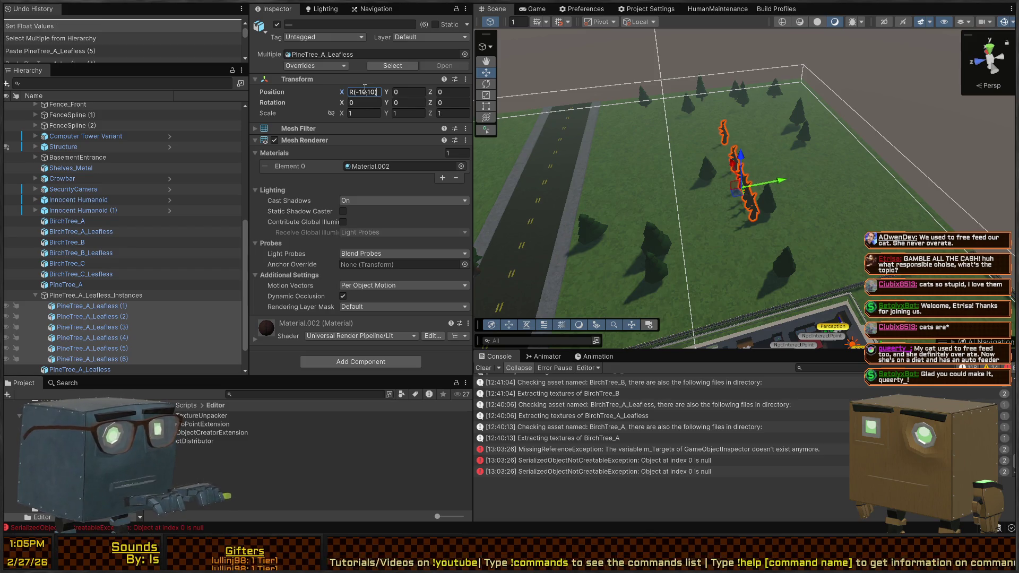
{"action": "key", "text": "Left"}
{"action": "key", "text": "Left"}
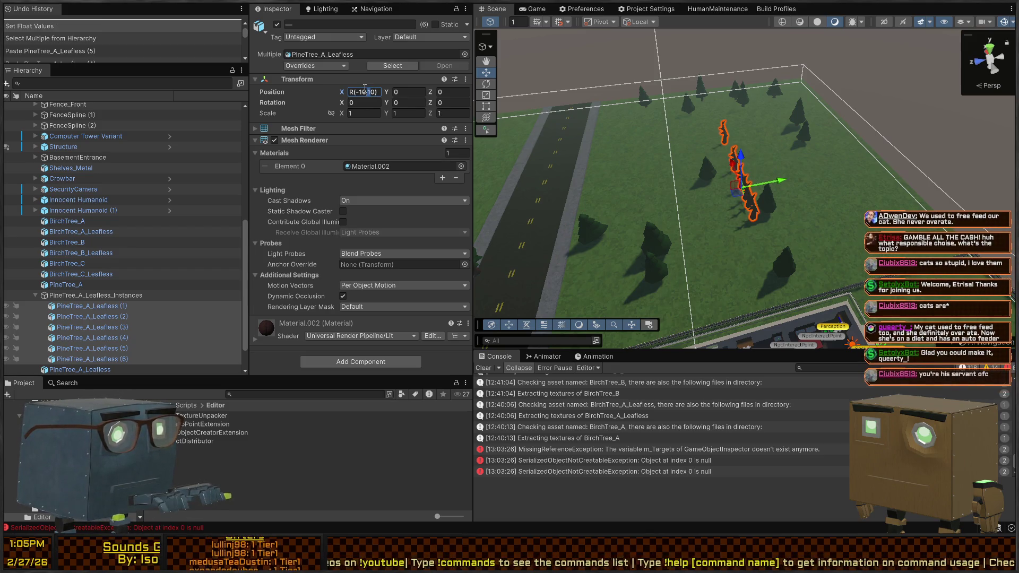
{"action": "key", "text": "BackSpace"}
{"action": "type", "text": "20,"}
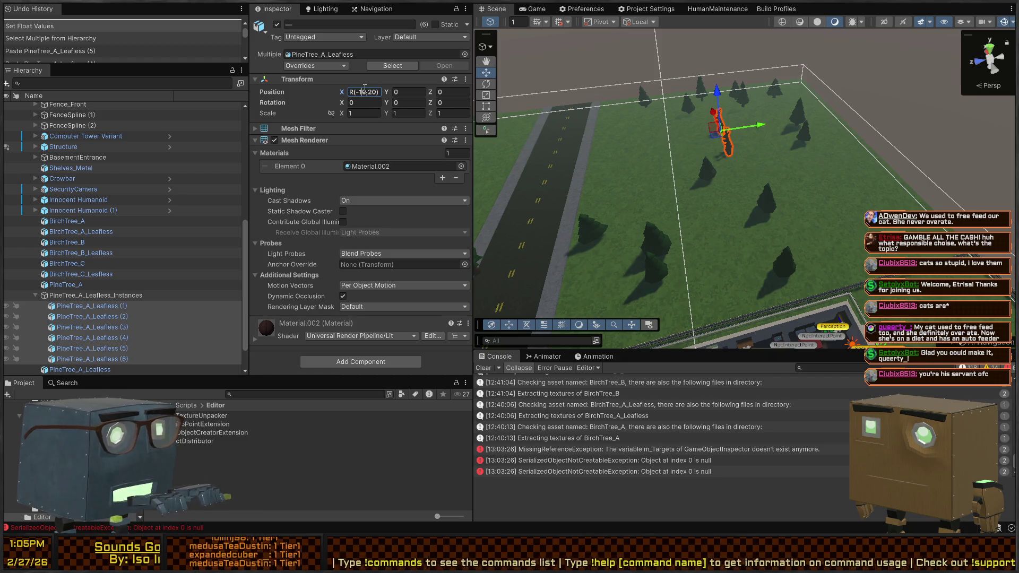
{"action": "type", "text": "20"}
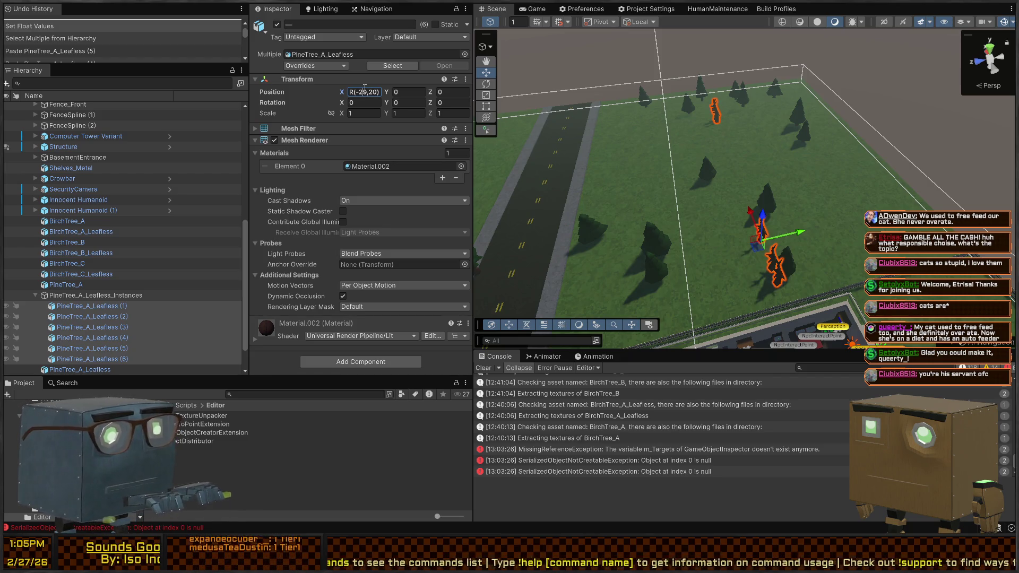
{"action": "key", "text": "Return"}
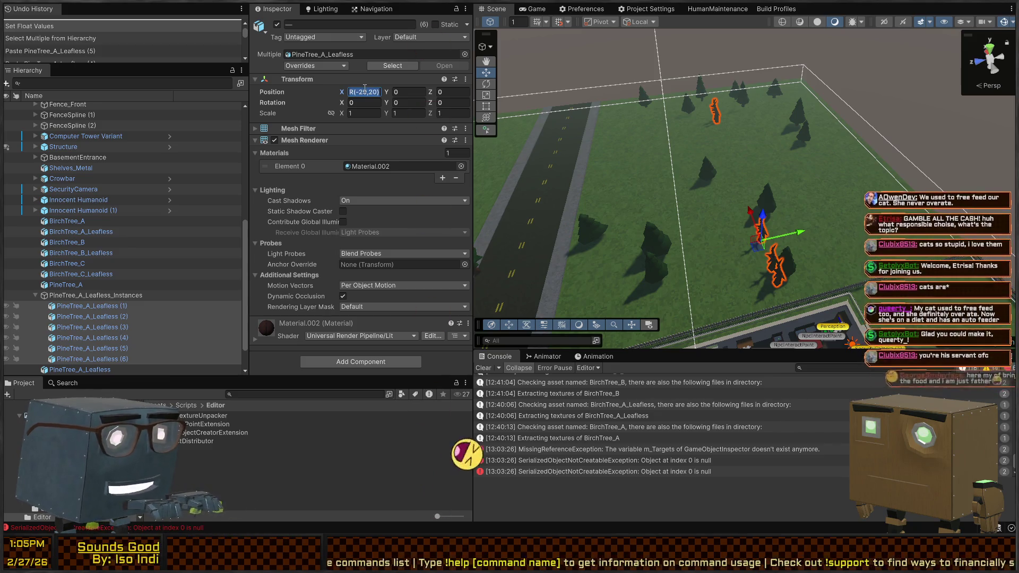
Apply the same R(-20,20) random range to the pines' Z and Y positions
{"action": "left_click", "coordinate": [458, 93]}
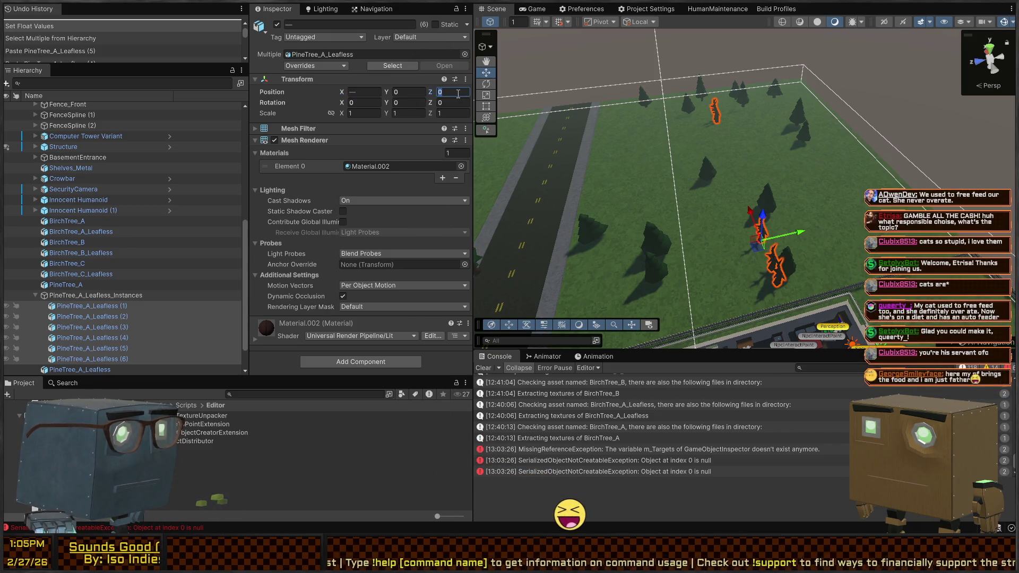
{"action": "type", "text": "R(-20,20)"}
{"action": "key", "text": "Return"}
{"action": "left_click", "coordinate": [411, 92]}
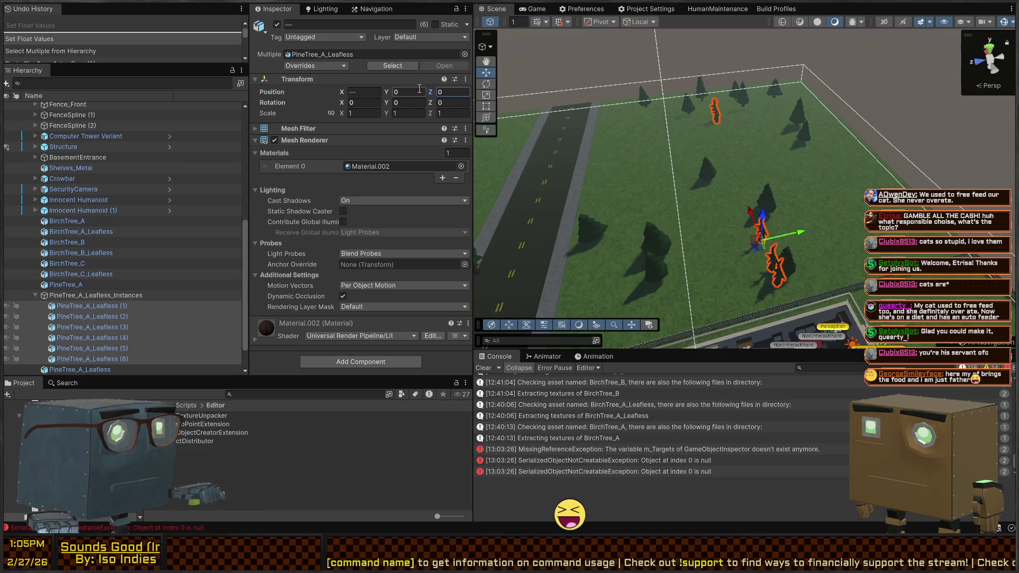
{"action": "type", "text": "R(-20,20)"}
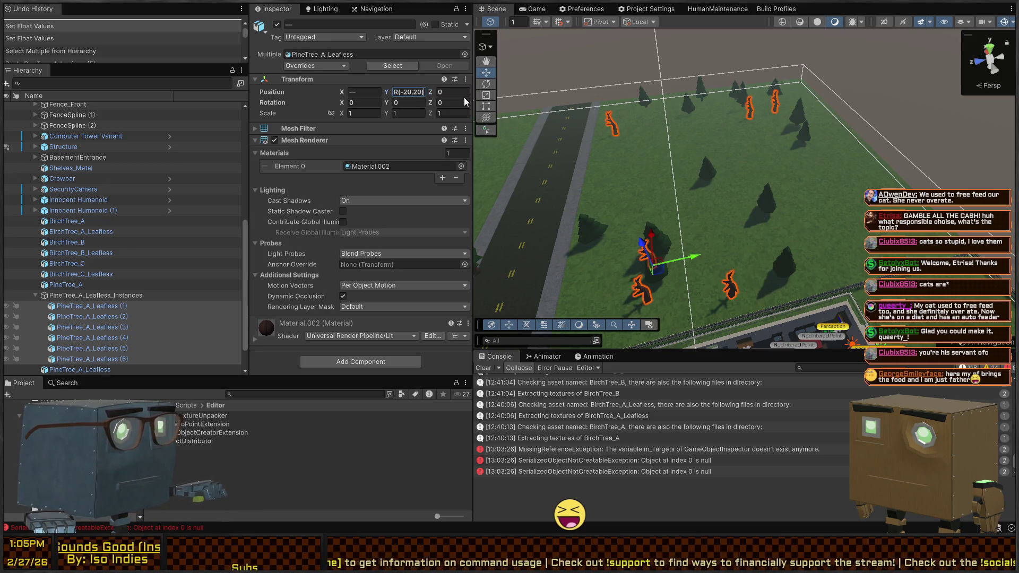
{"action": "key", "text": "ctrl+a"}
{"action": "key", "text": "ctrl+c"}
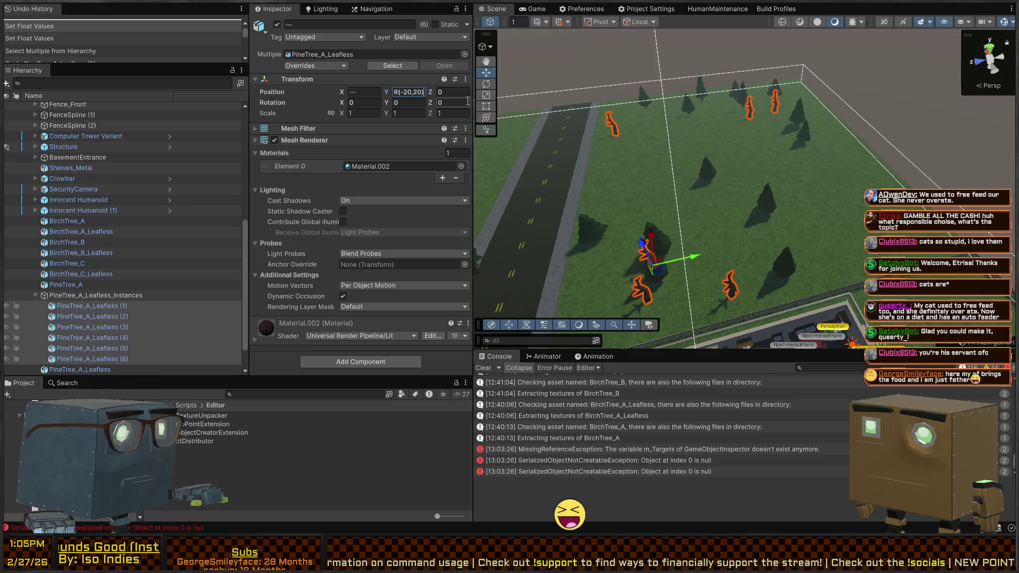
{"action": "key", "text": "BackSpace"}
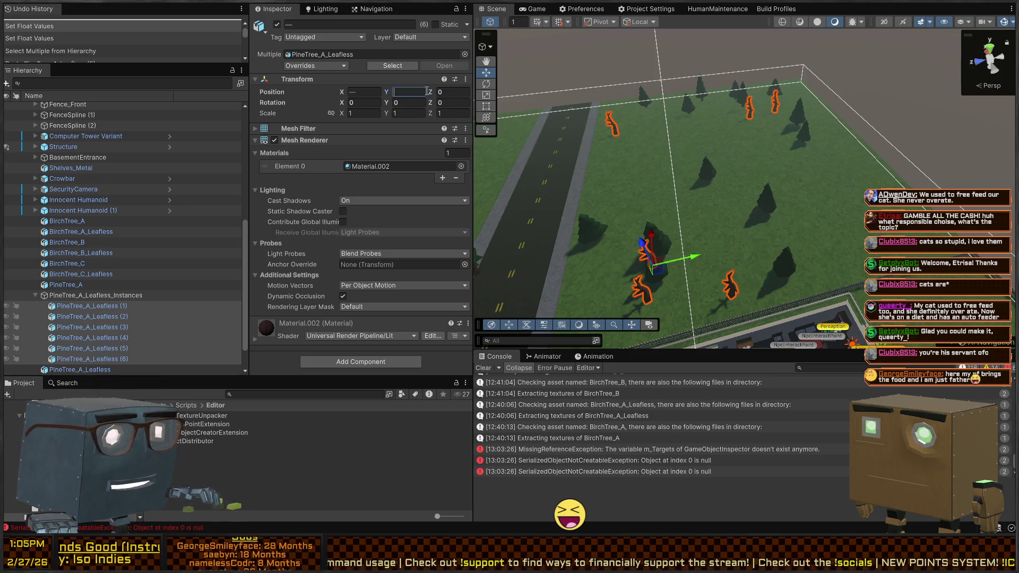
{"action": "key", "text": "ctrl+v"}
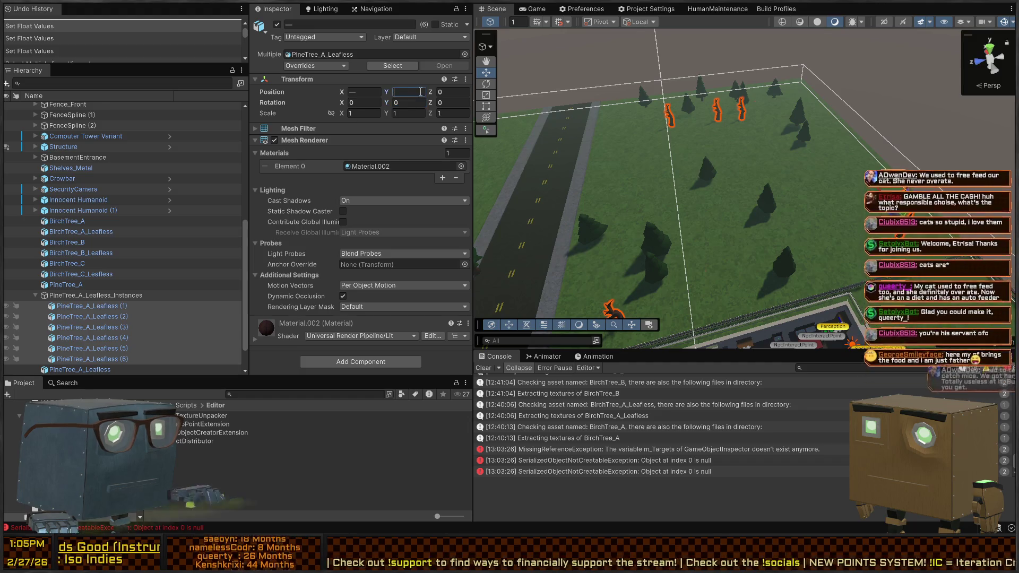
{"action": "key", "text": "Return"}
Re-apply R(-20,20) to the X and Y positions to reshuffle the pines
{"action": "left_click", "coordinate": [362, 94]}
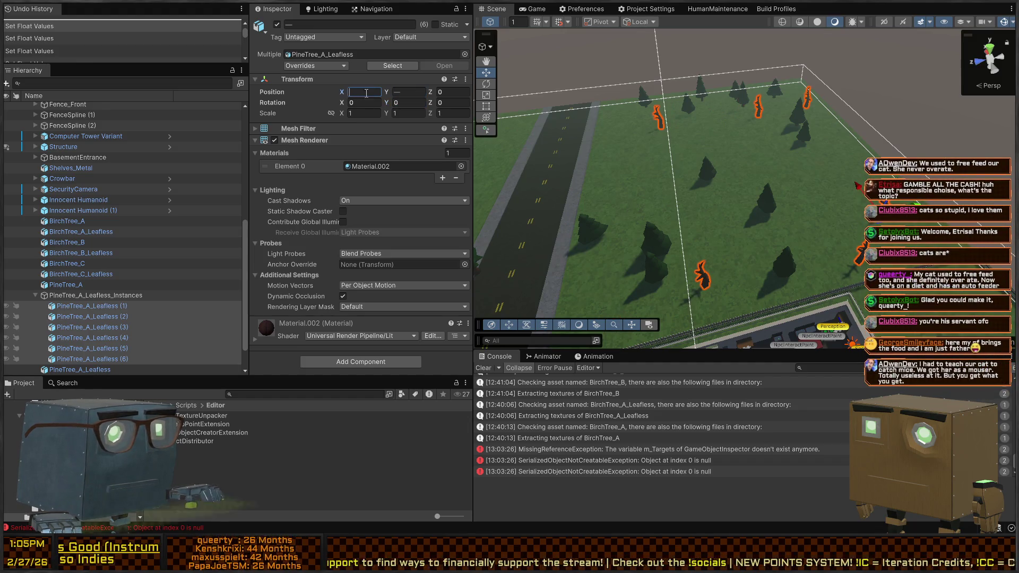
{"action": "key", "text": "ctrl+v"}
{"action": "key", "text": "Return"}
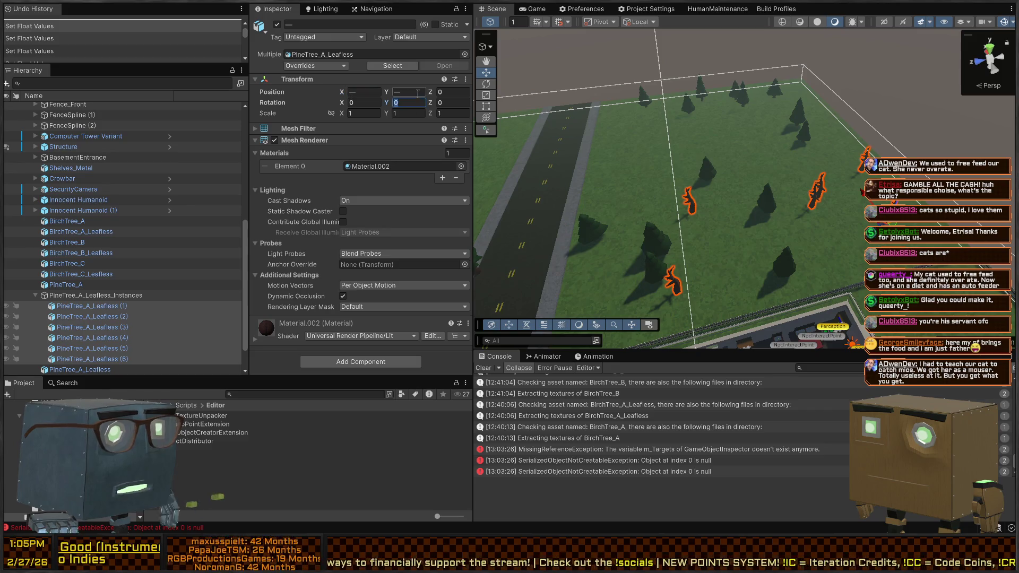
{"action": "left_click", "coordinate": [370, 91]}
{"action": "key", "text": "ctrl+v"}
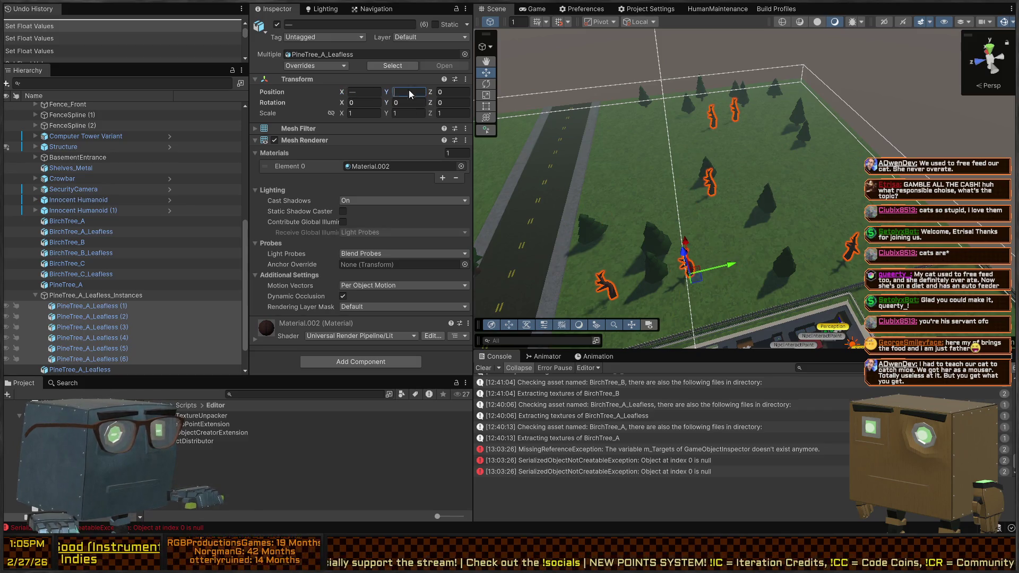
{"action": "key", "text": "Return"}
{"action": "left_click", "coordinate": [375, 91]}
{"action": "left_click", "coordinate": [397, 92]}
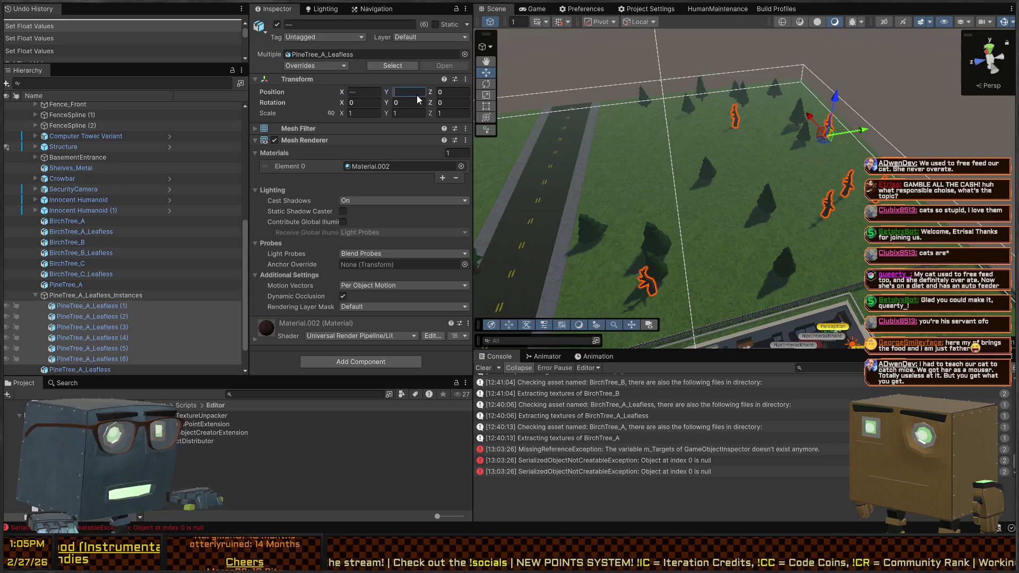
{"action": "key", "text": "ctrl+v"}
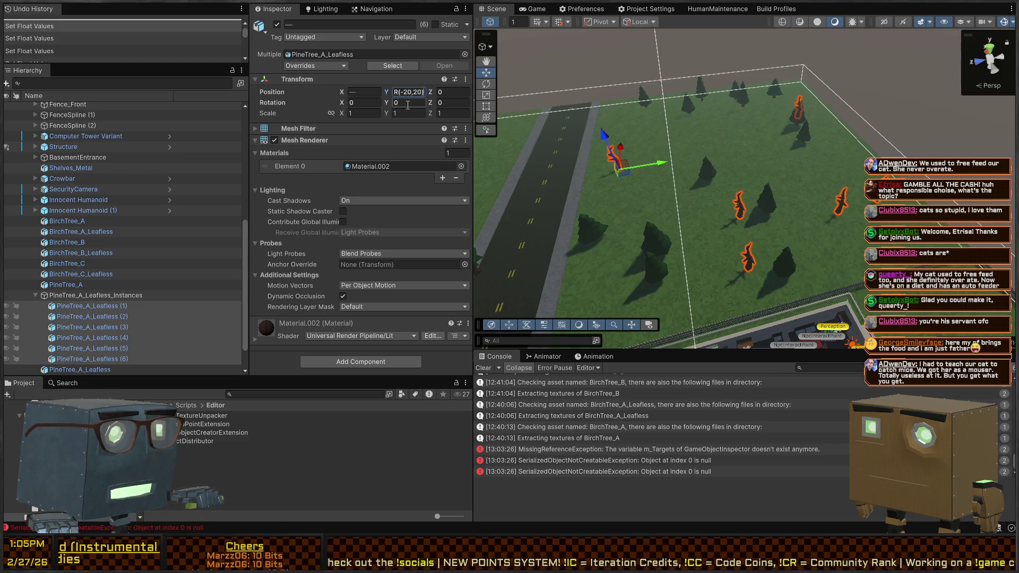
{"action": "key", "text": "Return"}
Set the pines' Rotation Z to R(-180,180), undoing the trial Y and 0.33 values
{"action": "left_click", "coordinate": [418, 104]}
{"action": "type", "text": "R(-1"}
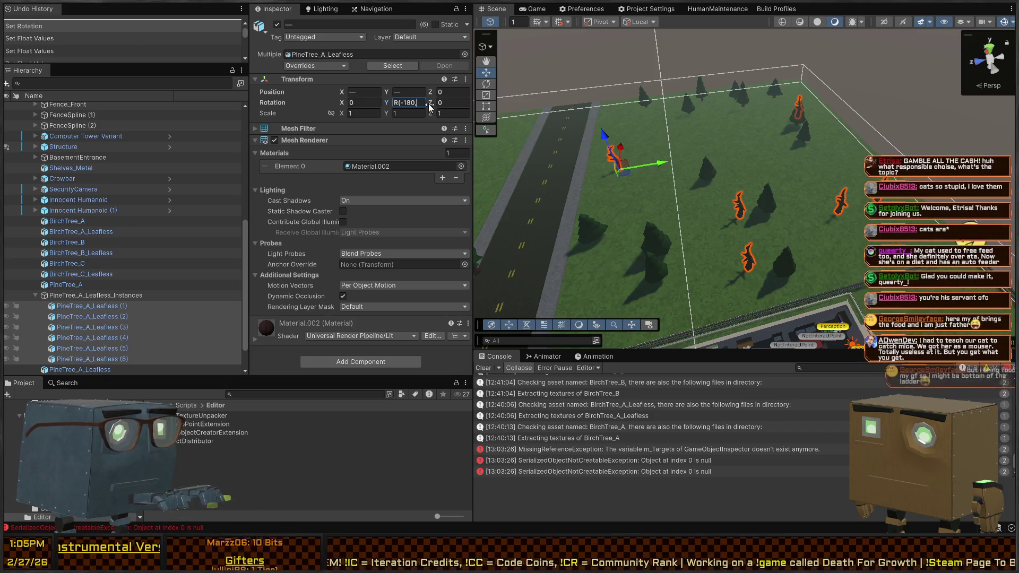
{"action": "type", "text": "80,180)"}
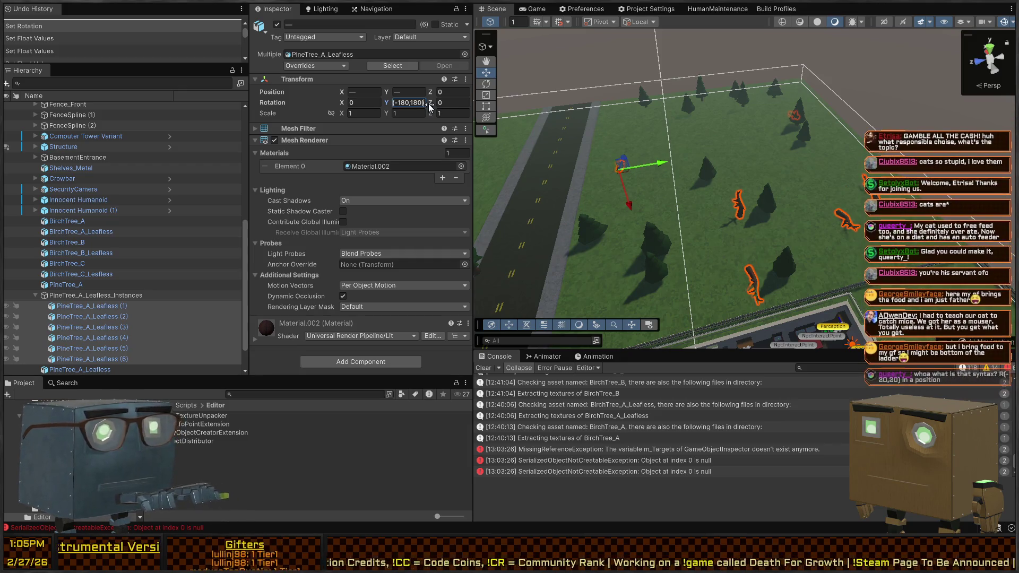
{"action": "right_click", "coordinate": [742, 184]}
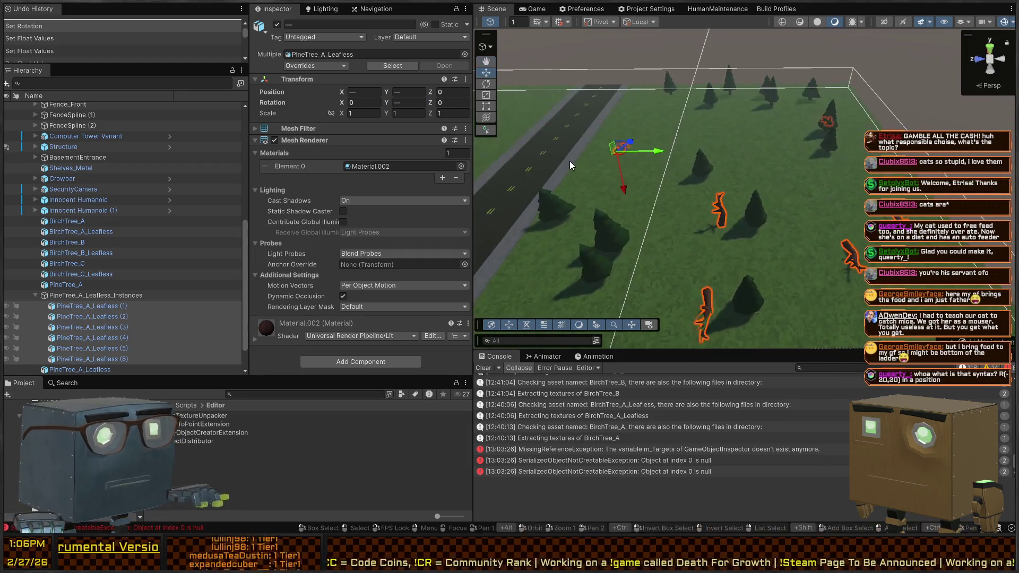
{"action": "key", "text": "ctrl+z"}
{"action": "left_click", "coordinate": [367, 104]}
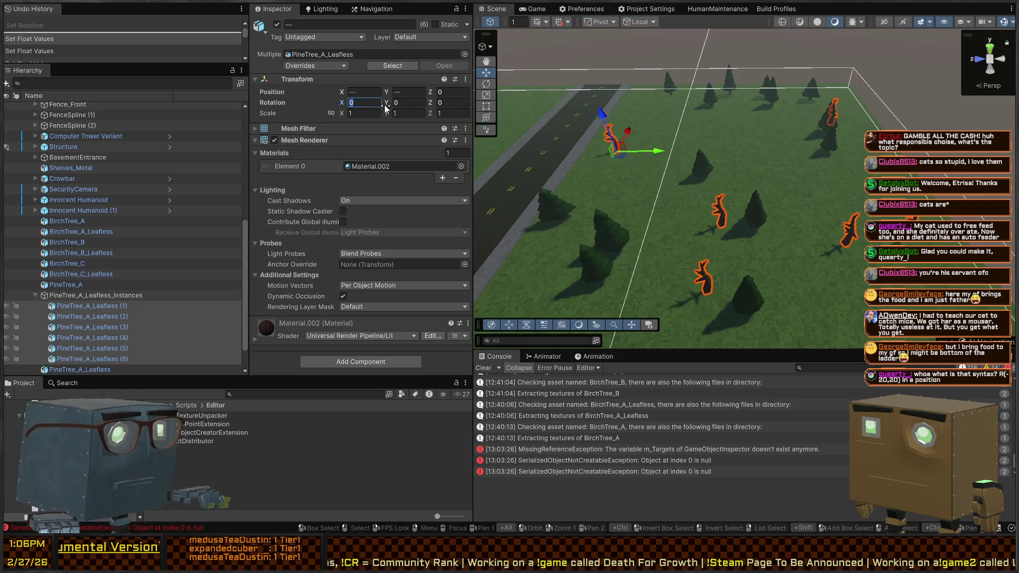
{"action": "left_click", "coordinate": [441, 103]}
{"action": "type", "text": "0.33"}
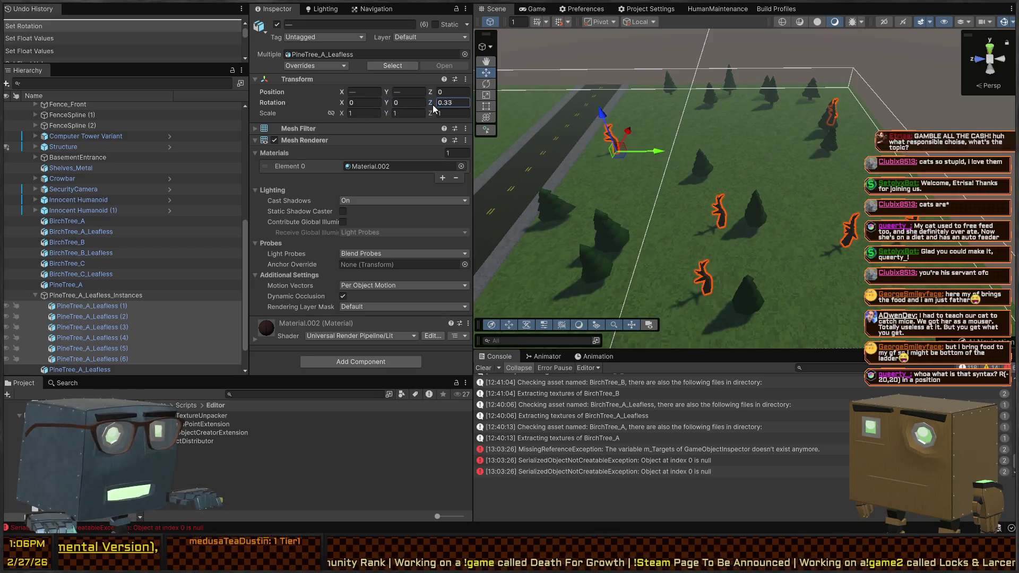
{"action": "key", "text": "ctrl+z"}
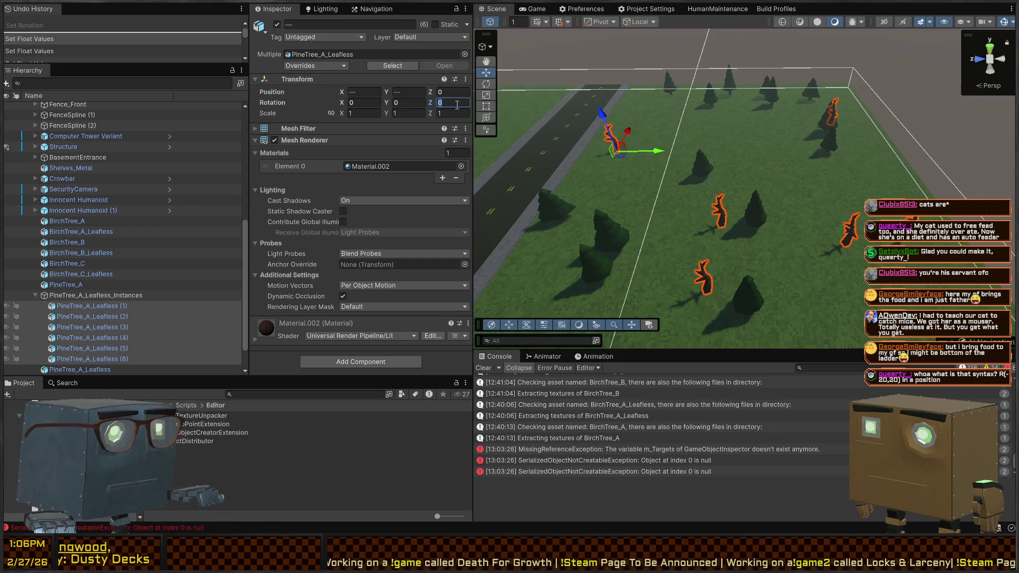
{"action": "type", "text": "R(-18"}
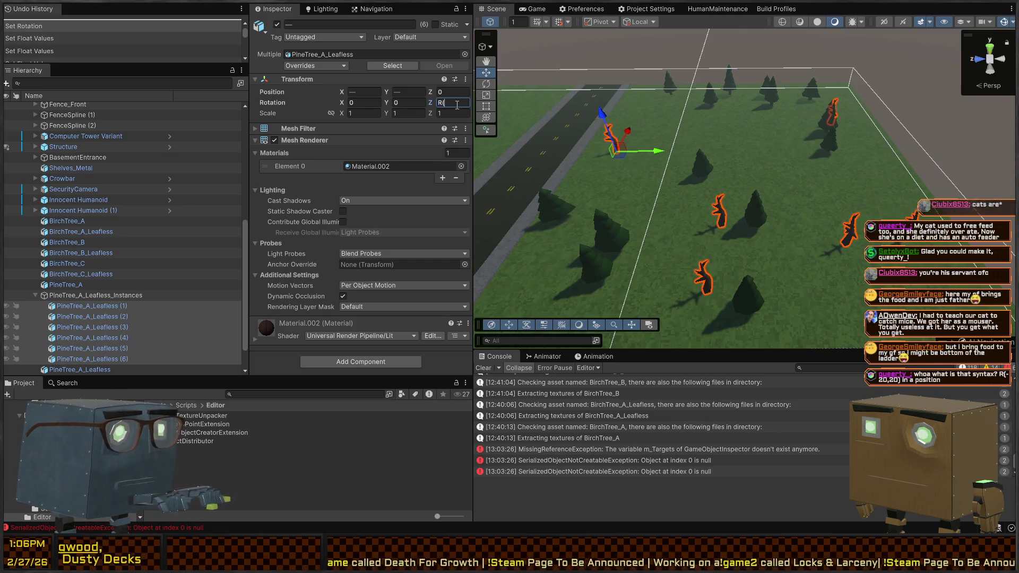
{"action": "type", "text": "0,180)"}
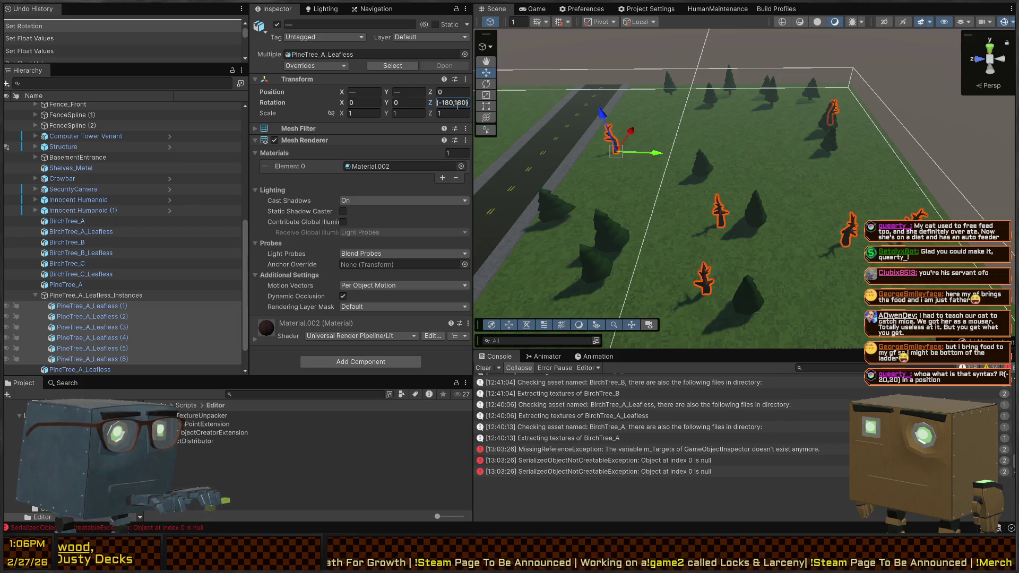
{"action": "left_click_drag", "start_coordinate": [631, 116], "coordinate": [684, 124]}
Enter R(.8,1.2) in the pines' Scale X, Z and Y fields
{"action": "left_click", "coordinate": [351, 113]}
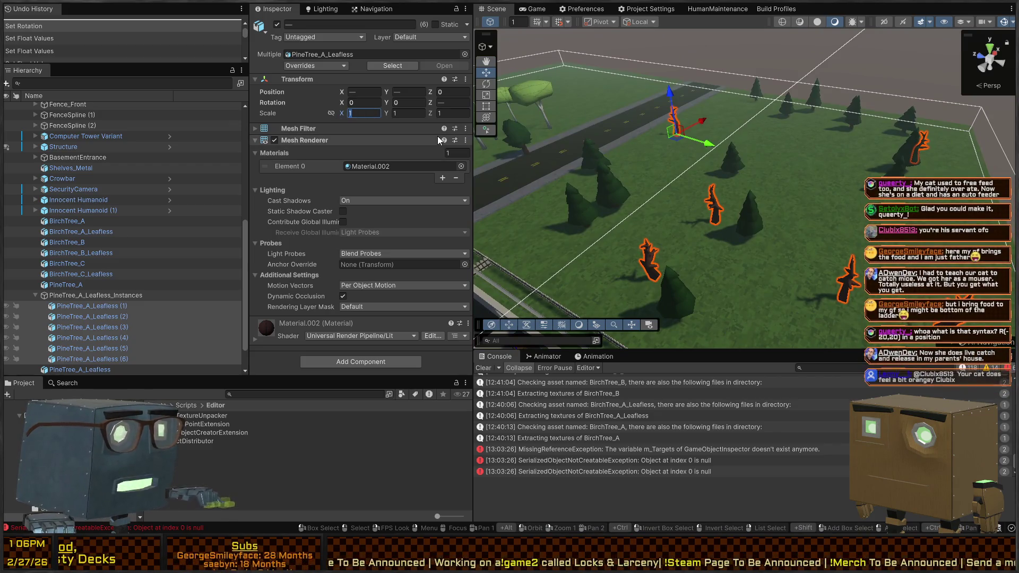
{"action": "type", "text": "R(.8,"}
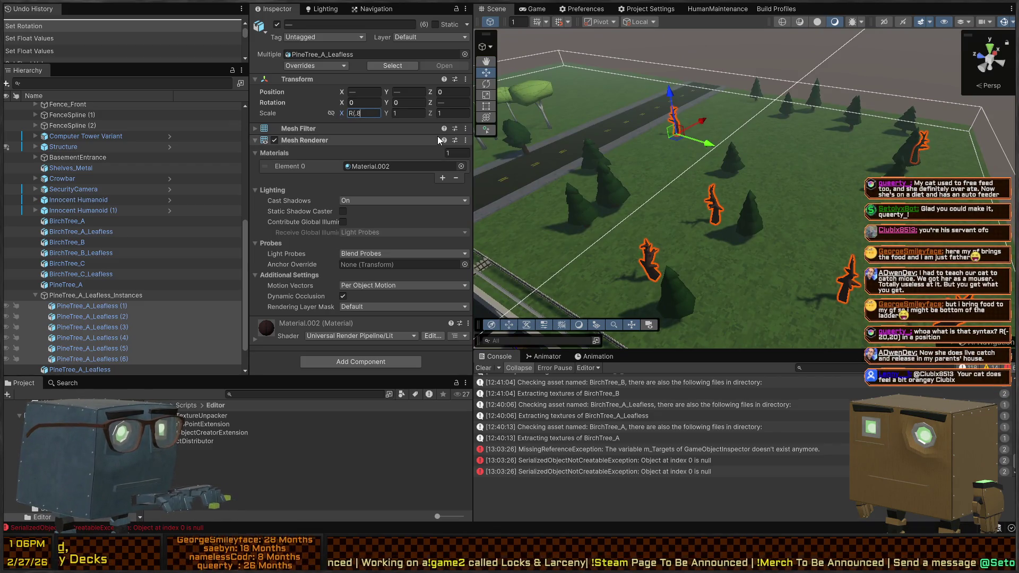
{"action": "type", "text": "1.2)"}
{"action": "key", "text": "Return"}
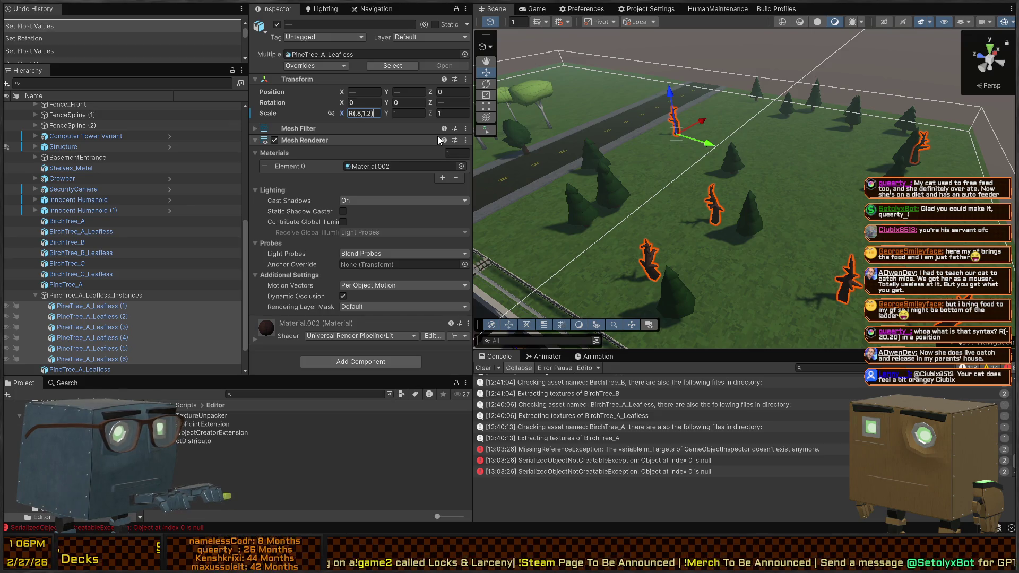
{"action": "key", "text": "Tab"}
{"action": "key", "text": "ctrl+v"}
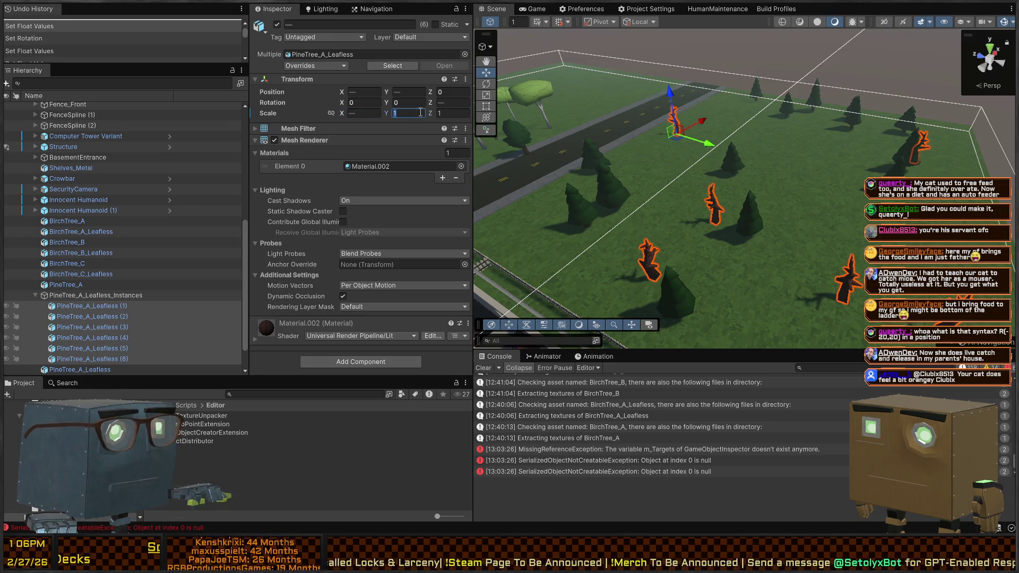
{"action": "left_click", "coordinate": [446, 113]}
{"action": "type", "text": "R(.8,1.2)"}
{"action": "key", "text": "Return"}
{"action": "key", "text": "shift+Tab"}
{"action": "key", "text": "shift+Tab"}
{"action": "key", "text": "ctrl+v"}
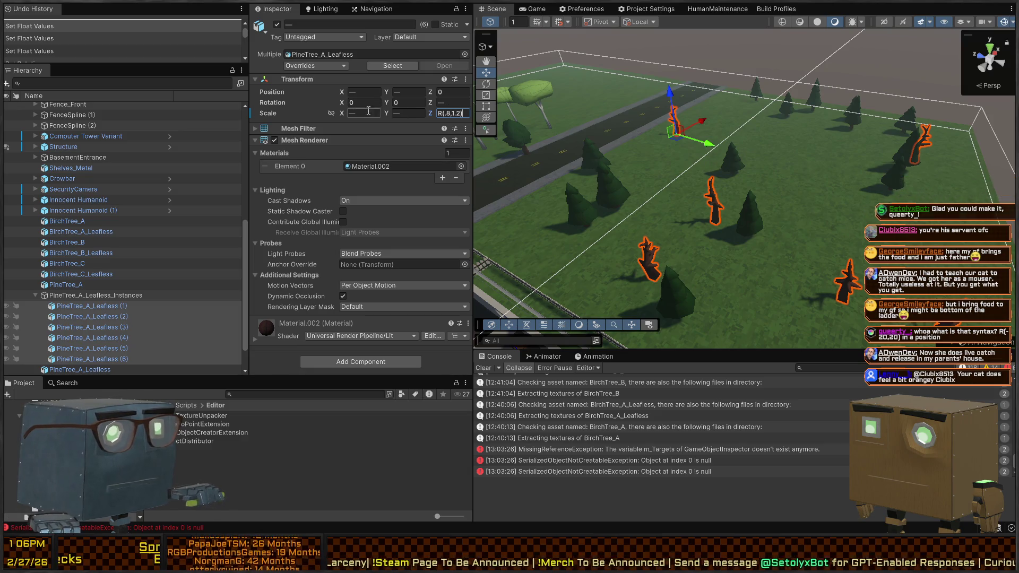
{"action": "key", "text": "Tab"}
{"action": "type", "text": "R(.8,1.2)"}
{"action": "mouse_move", "coordinate": [530, 159]}
{"action": "left_mouse_down"}
{"action": "mouse_move", "coordinate": [507, 136]}
{"action": "mouse_move", "coordinate": [321, 130]}
{"action": "mouse_move", "coordinate": [327, 167]}
{"action": "mouse_move", "coordinate": [445, 206]}
{"action": "mouse_move", "coordinate": [935, 176]}
{"action": "mouse_move", "coordinate": [822, 138]}
{"action": "mouse_move", "coordinate": [842, 129]}
{"action": "left_mouse_up"}
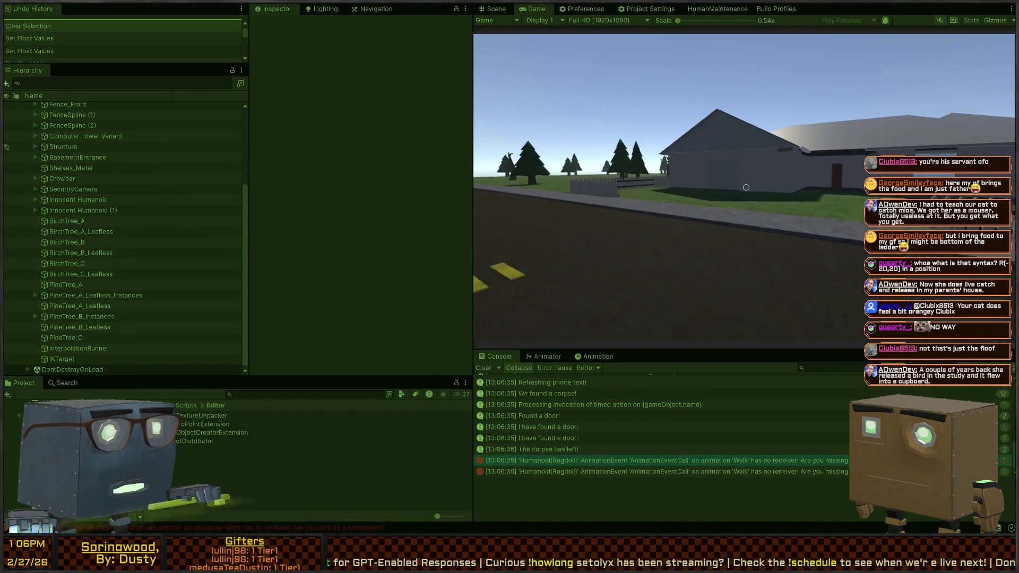
{"action": "key", "text": "w"}
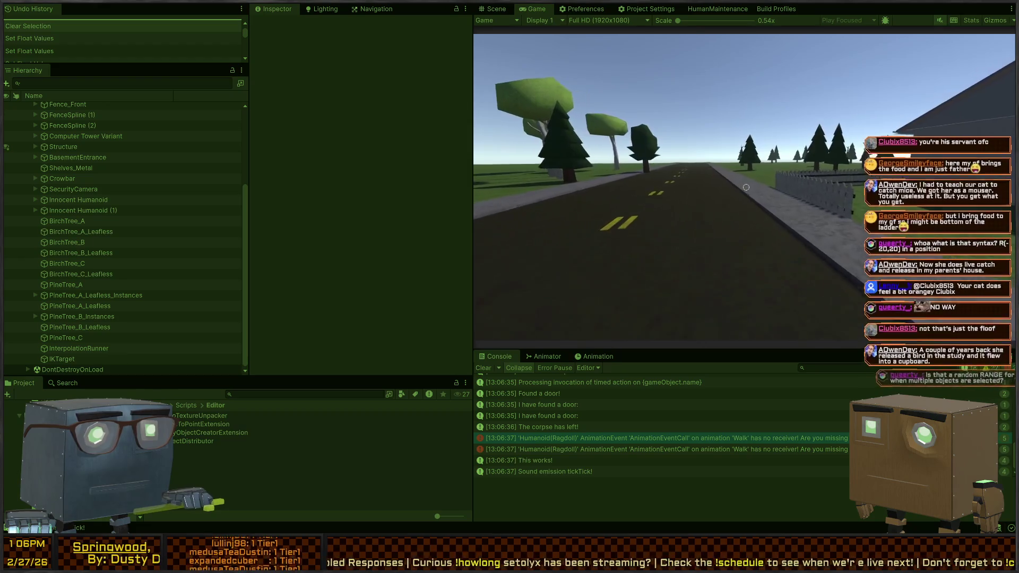
{"action": "key", "text": "w"}
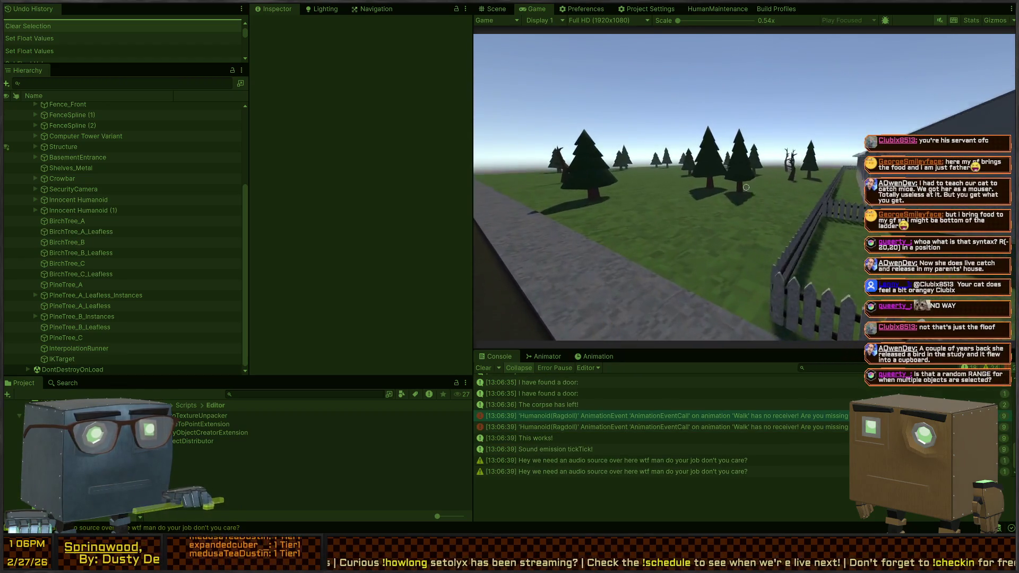
{"action": "key", "text": "w"}
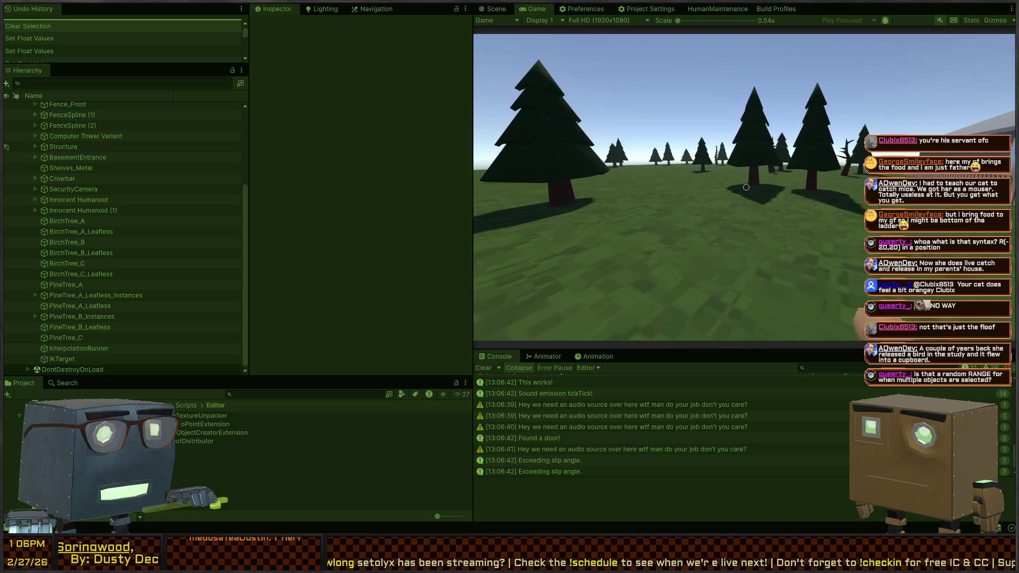
{"action": "key", "text": "w"}
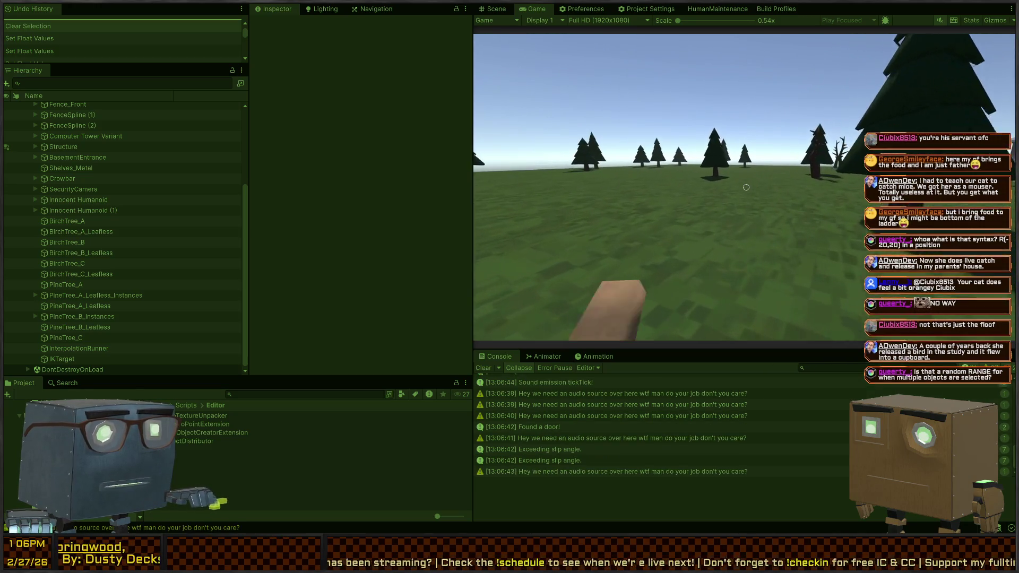
{"action": "key", "text": "w"}
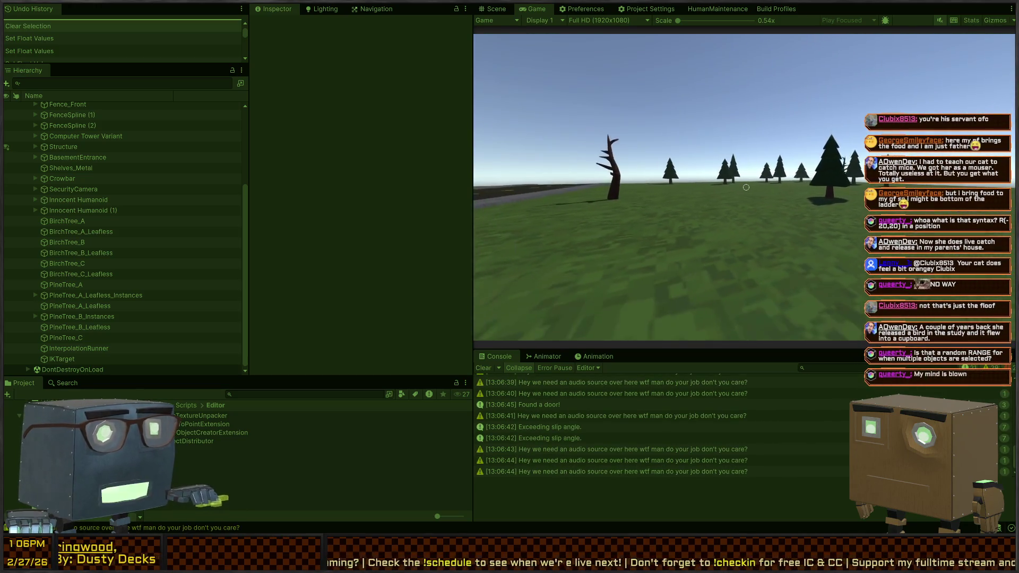
{"action": "key", "text": "w"}
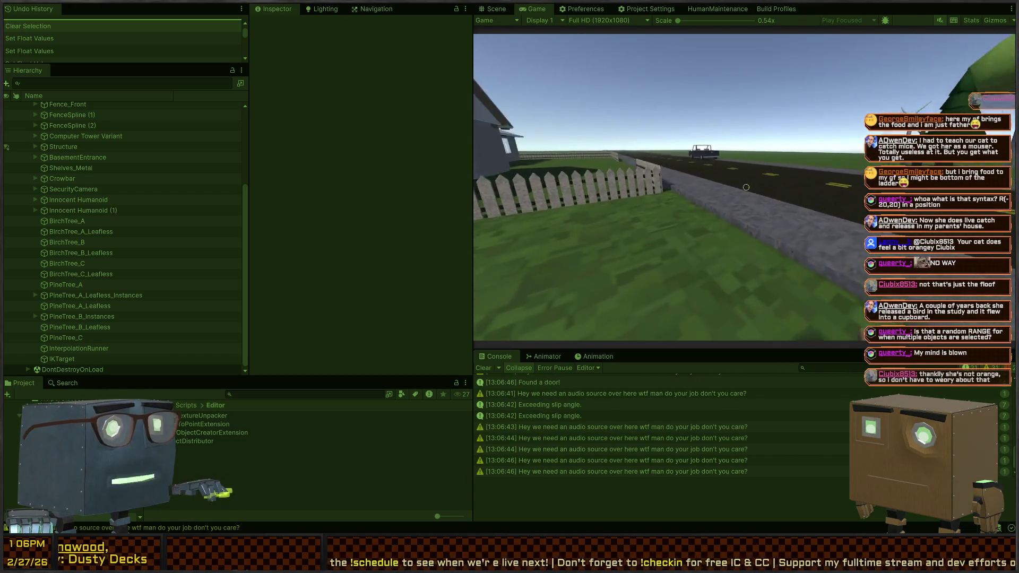
{"action": "key", "text": "ctrl+1"}
{"action": "key", "text": "ctrl+p"}
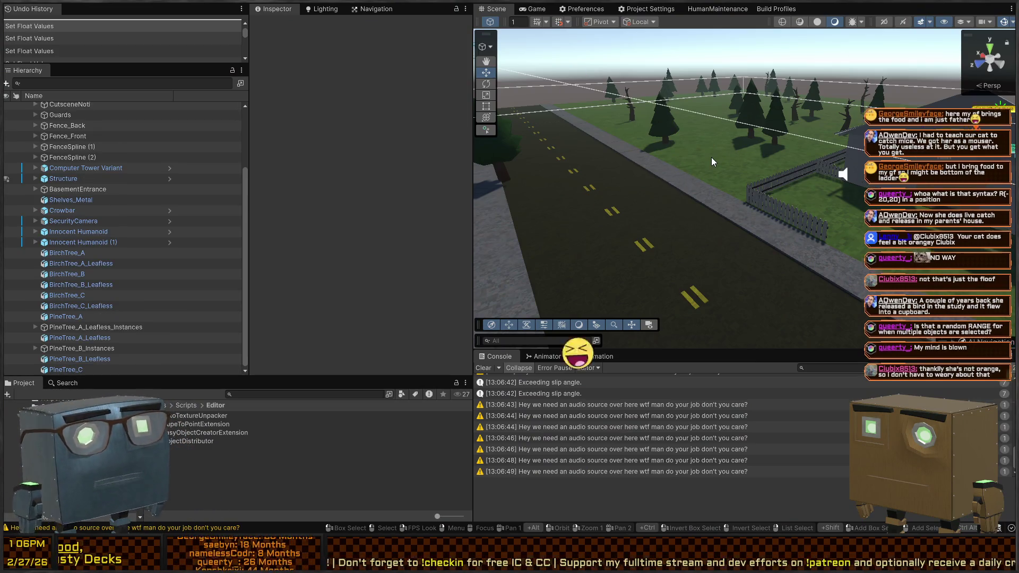
Select the PineTree_A_Leafless_Instances group and view its six scattered pines from above
{"action": "key", "text": "alt"}
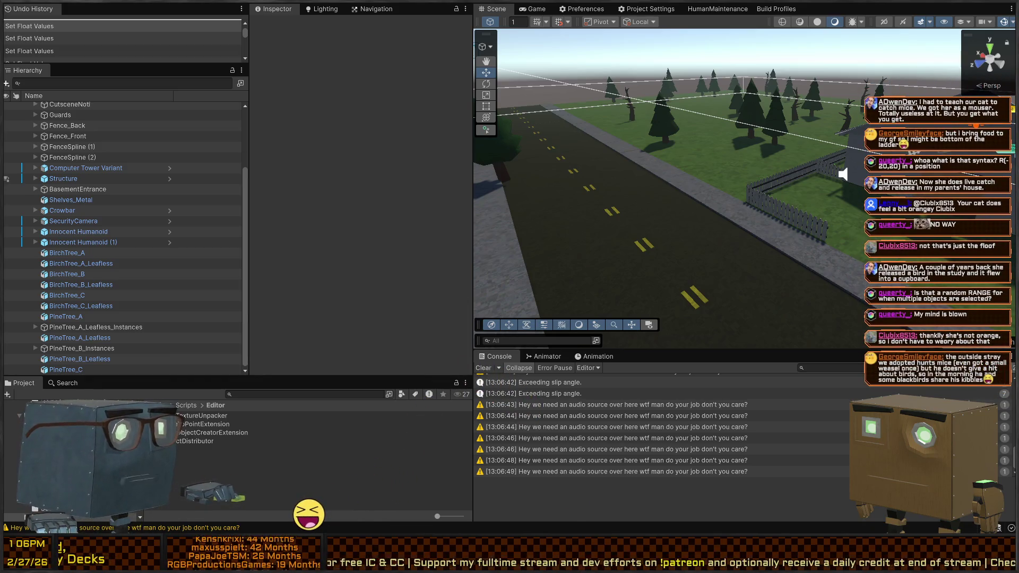
{"action": "mouse_move", "coordinate": [610, 201]}
{"action": "left_mouse_down"}
{"action": "mouse_move", "coordinate": [642, 201]}
{"action": "mouse_move", "coordinate": [527, 221]}
{"action": "mouse_move", "coordinate": [670, 157]}
{"action": "left_mouse_up"}
{"action": "left_click", "coordinate": [672, 158]}
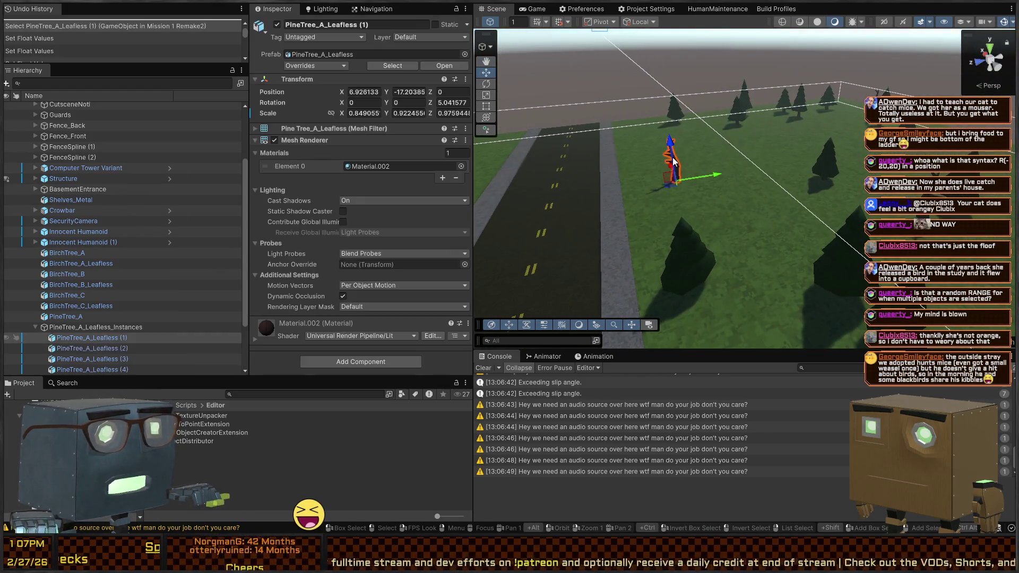
{"action": "left_click", "coordinate": [101, 328]}
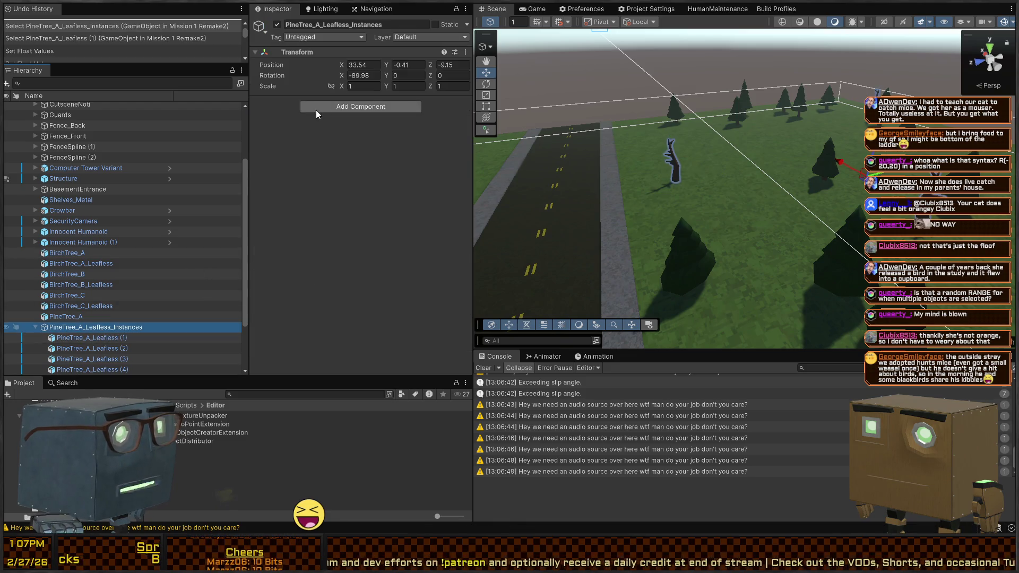
{"action": "left_click_drag", "start_coordinate": [633, 161], "coordinate": [632, 161]}
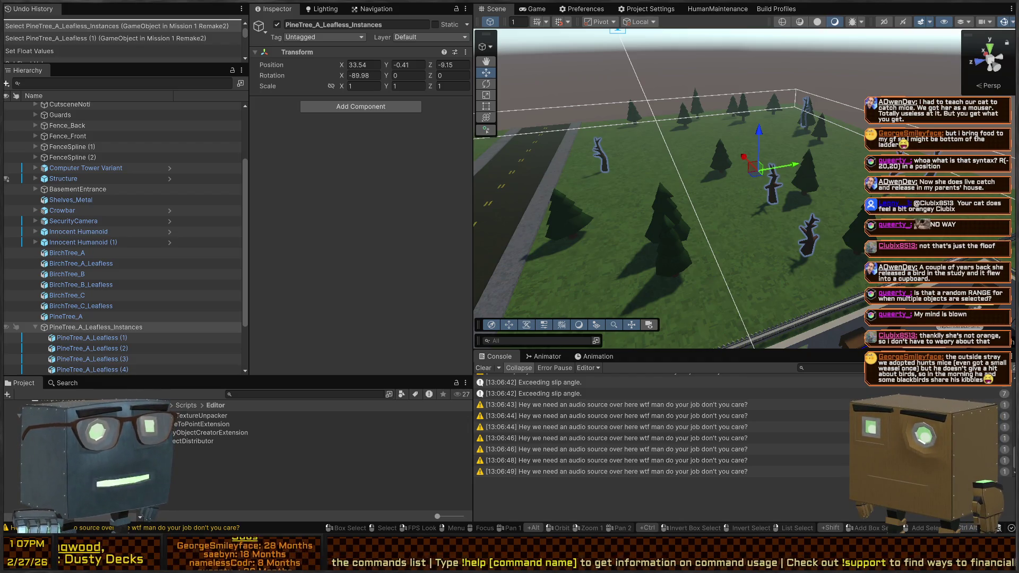
{"action": "right_click", "coordinate": [748, 145]}
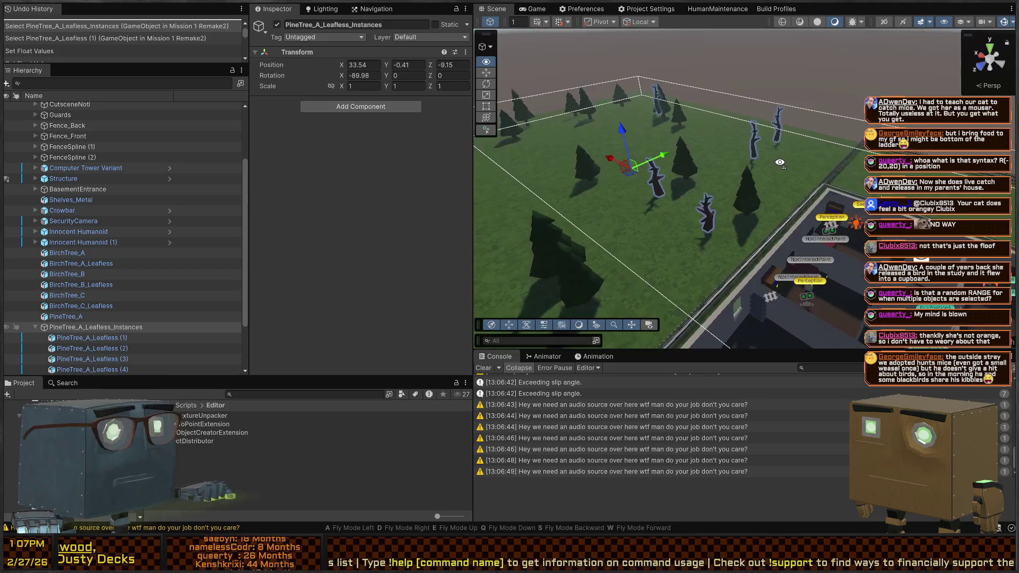
{"action": "key", "text": "w"}
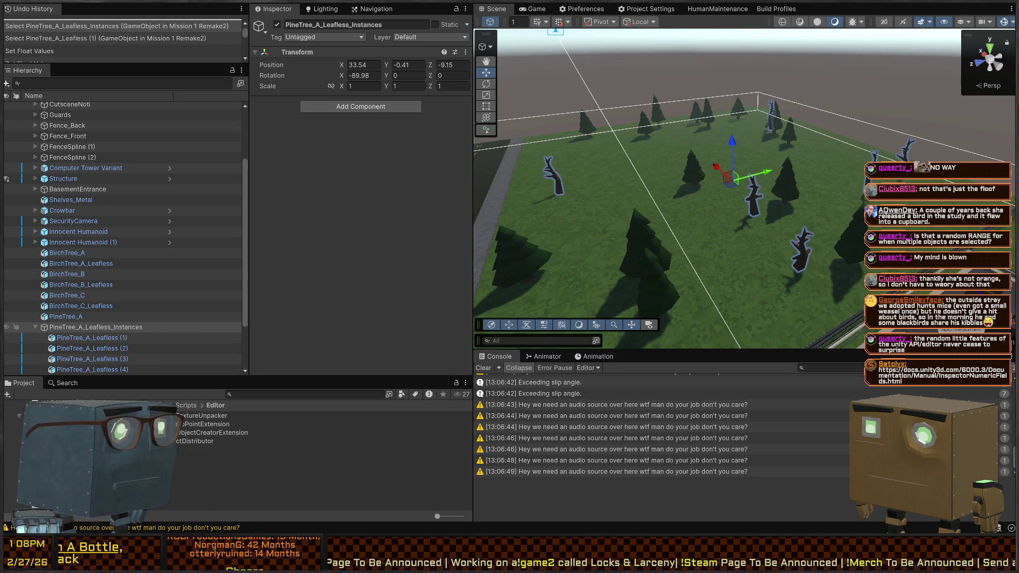
{"action": "key", "text": "alt+Tab"}
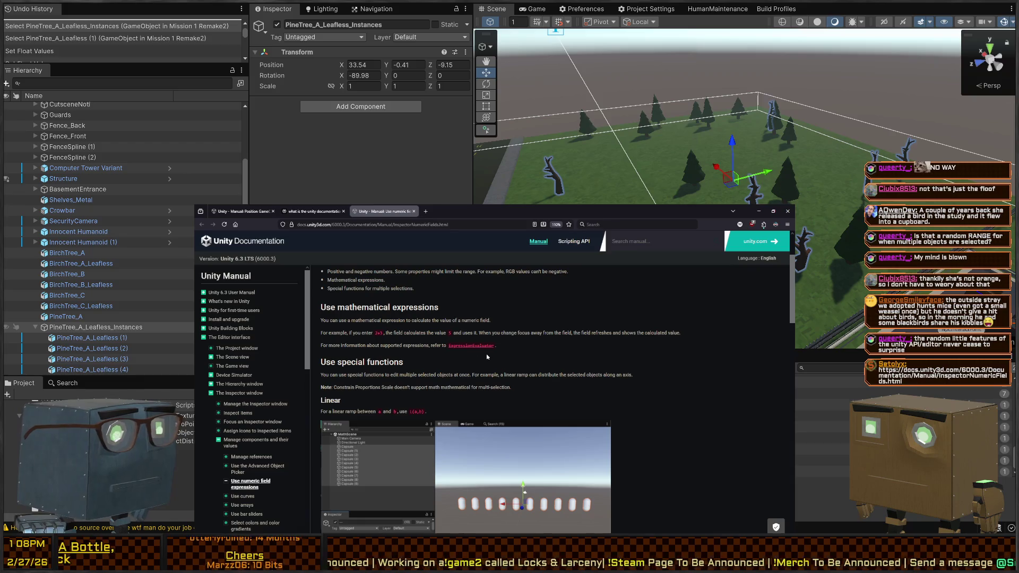
{"action": "scroll", "coordinate": [440, 329], "scroll_direction": "down", "scroll_amount": 1}
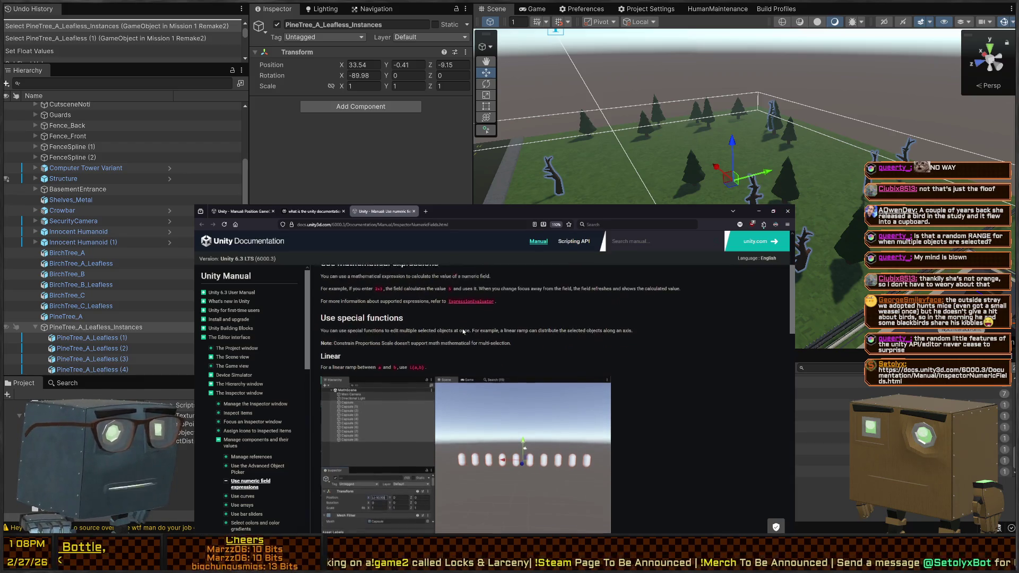
{"action": "key", "text": "ctrl+plus"}
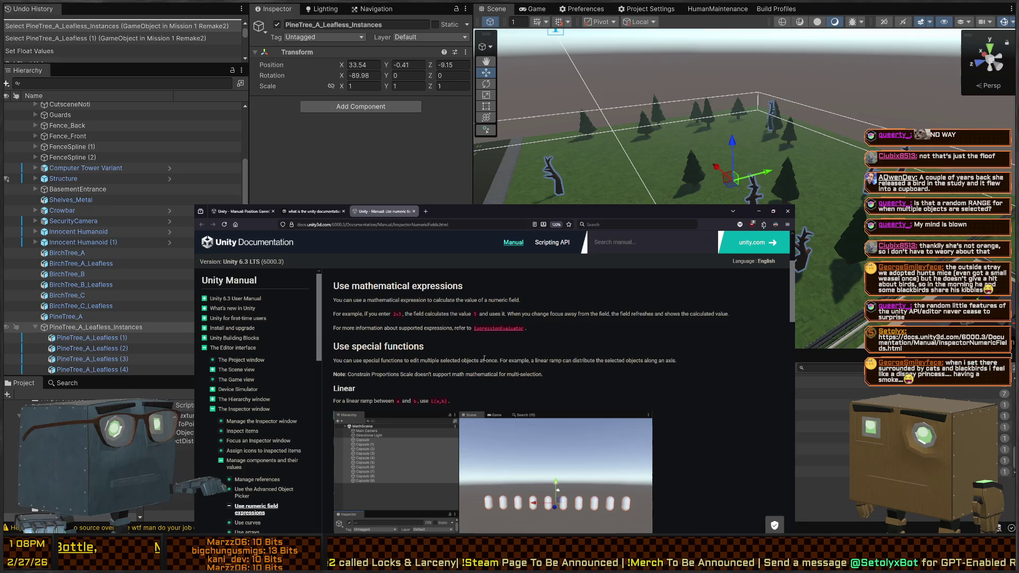
{"action": "scroll", "coordinate": [371, 348], "scroll_direction": "down", "scroll_amount": 1}
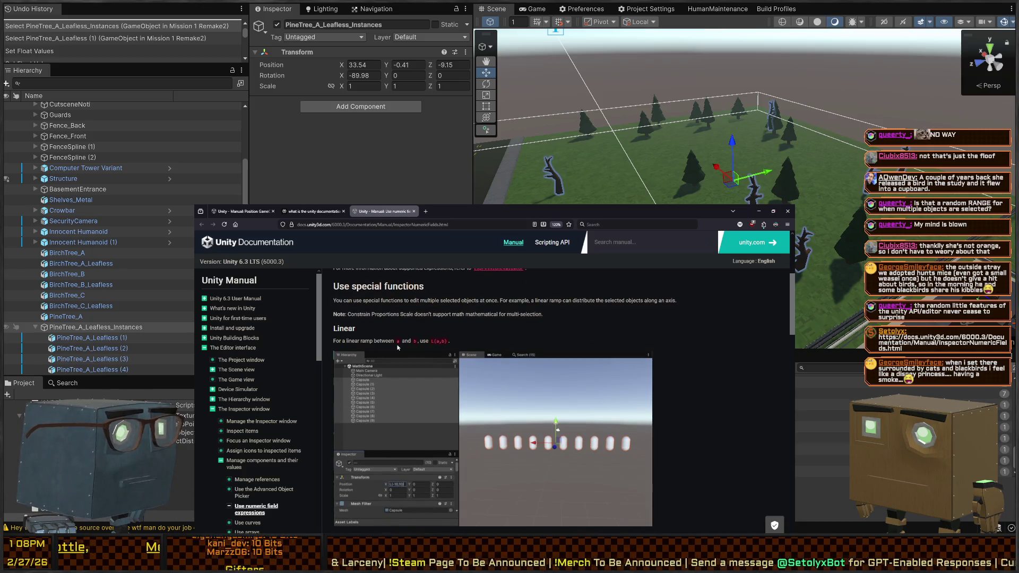
{"action": "scroll", "coordinate": [372, 350], "scroll_direction": "down", "scroll_amount": 3}
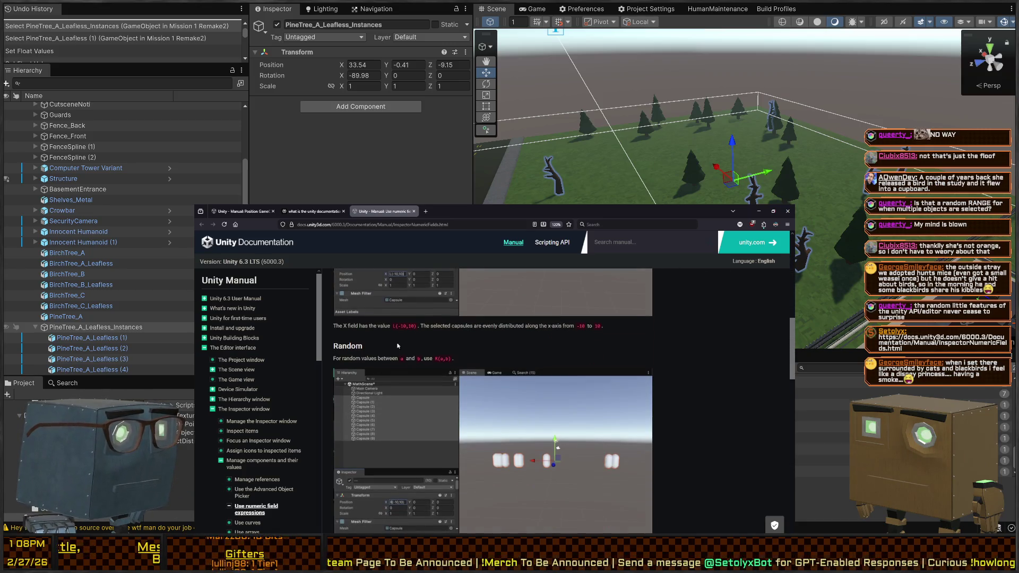
{"action": "scroll", "coordinate": [403, 366], "scroll_direction": "down", "scroll_amount": 1}
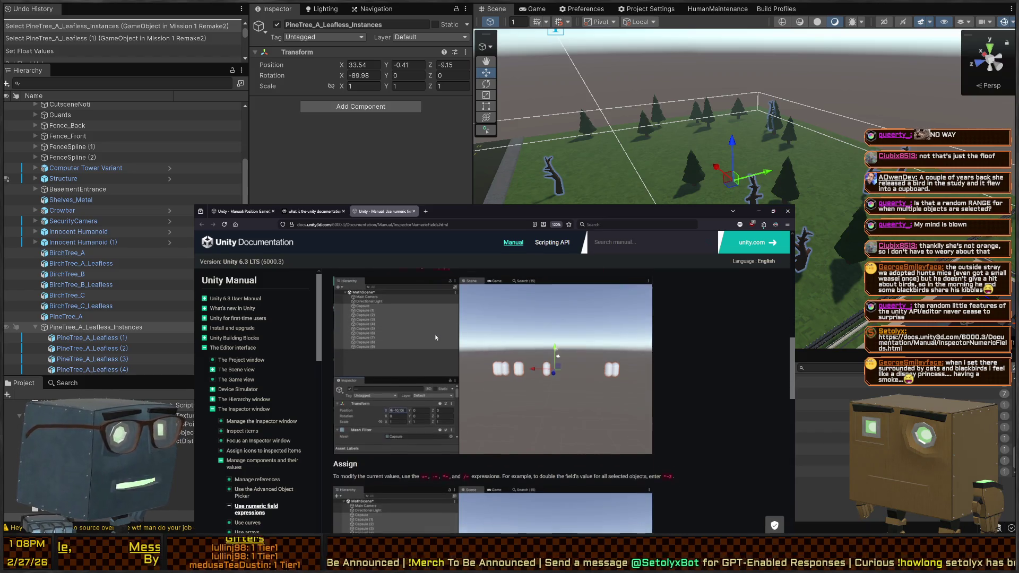
{"action": "scroll", "coordinate": [371, 361], "scroll_direction": "down", "scroll_amount": 3}
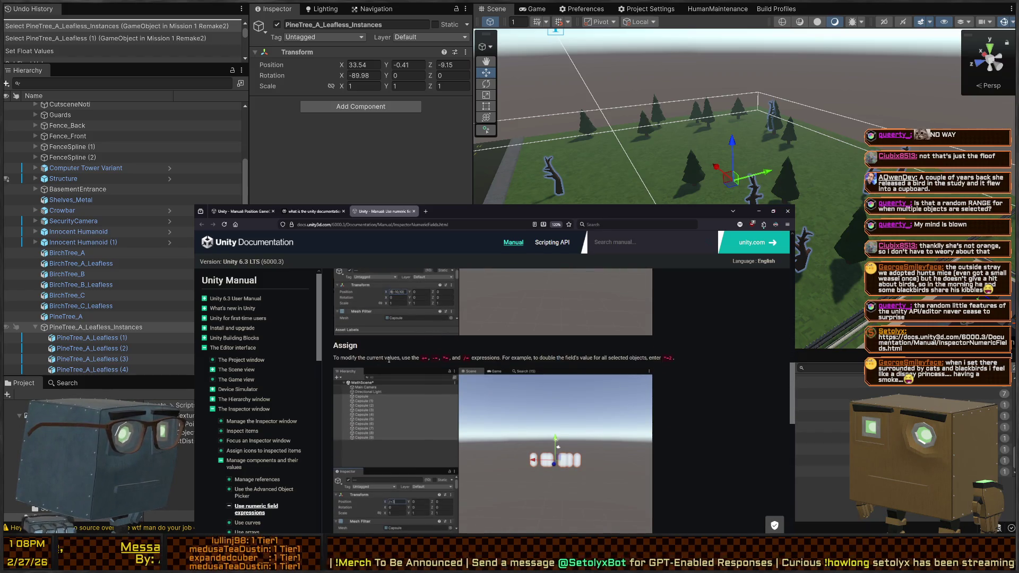
{"action": "scroll", "coordinate": [422, 365], "scroll_direction": "down", "scroll_amount": 3}
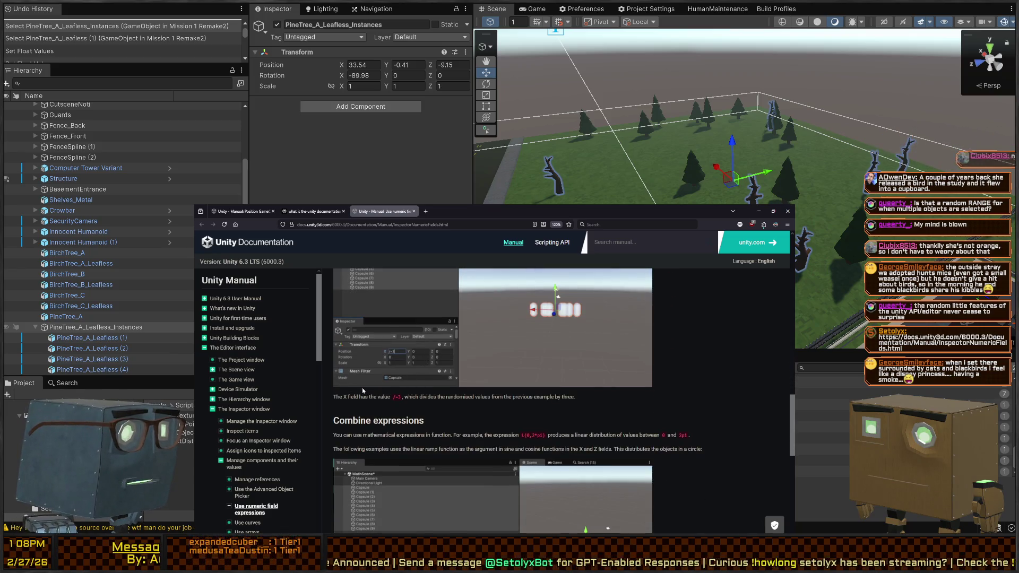
{"action": "scroll", "coordinate": [385, 322], "scroll_direction": "down", "scroll_amount": 2}
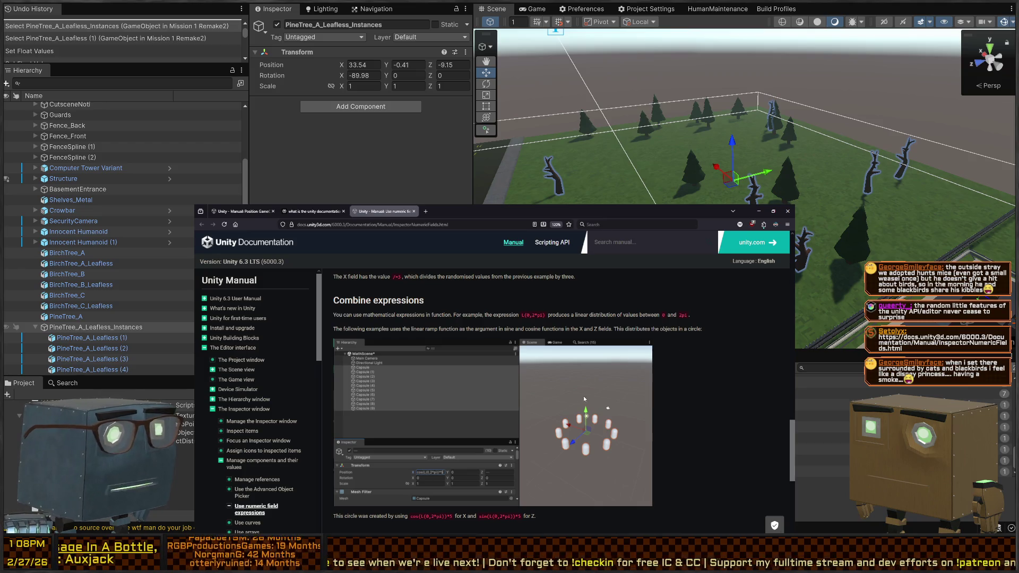
{"action": "scroll", "coordinate": [591, 402], "scroll_direction": "down", "scroll_amount": 1}
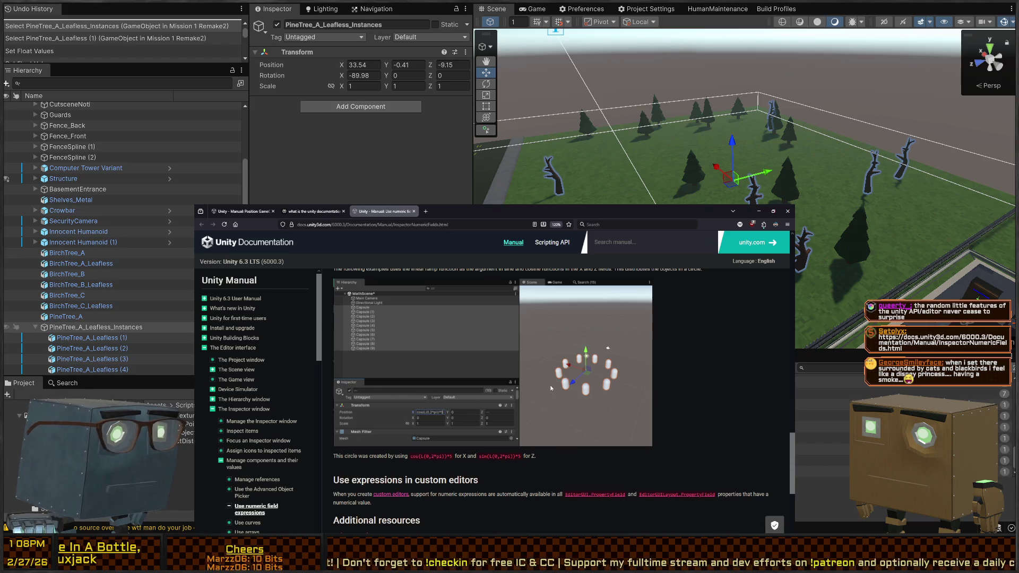
{"action": "scroll", "coordinate": [550, 388], "scroll_direction": "down", "scroll_amount": 2}
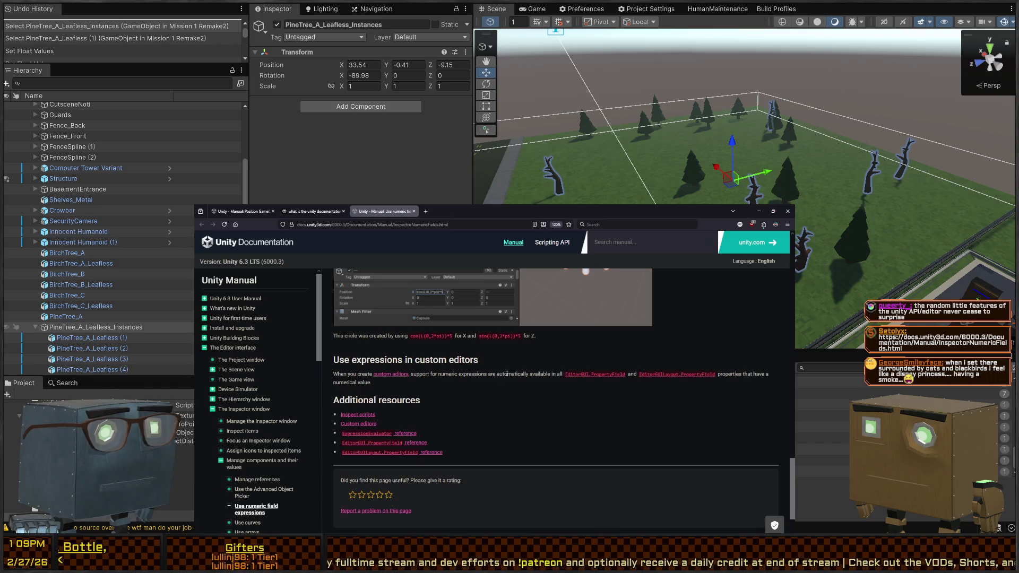
{"action": "scroll", "coordinate": [525, 377], "scroll_direction": "up", "scroll_amount": 2}
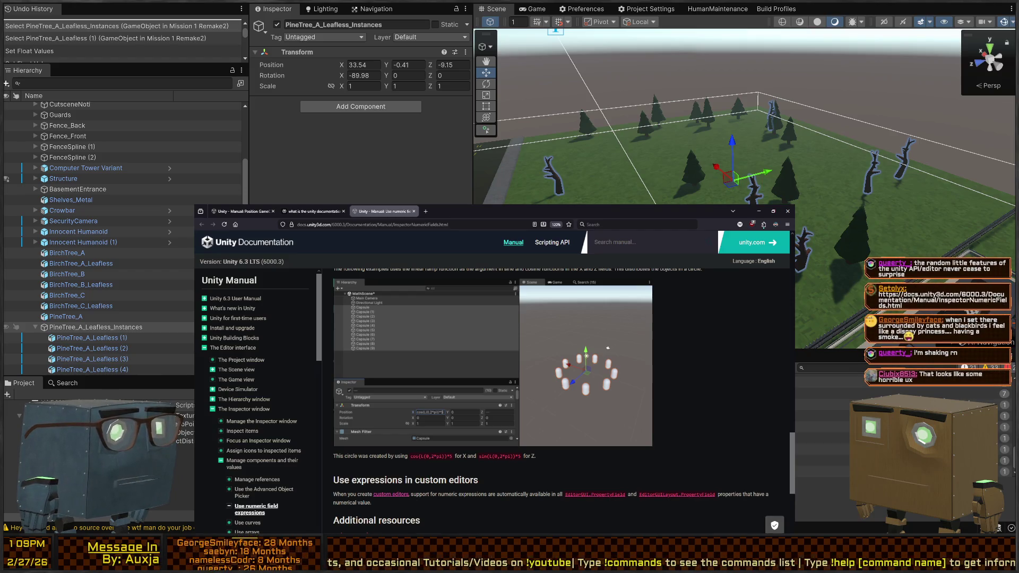
Leave the Unity documentation and return to the Unity Editor scene
{"action": "key", "text": "alt+Tab"}
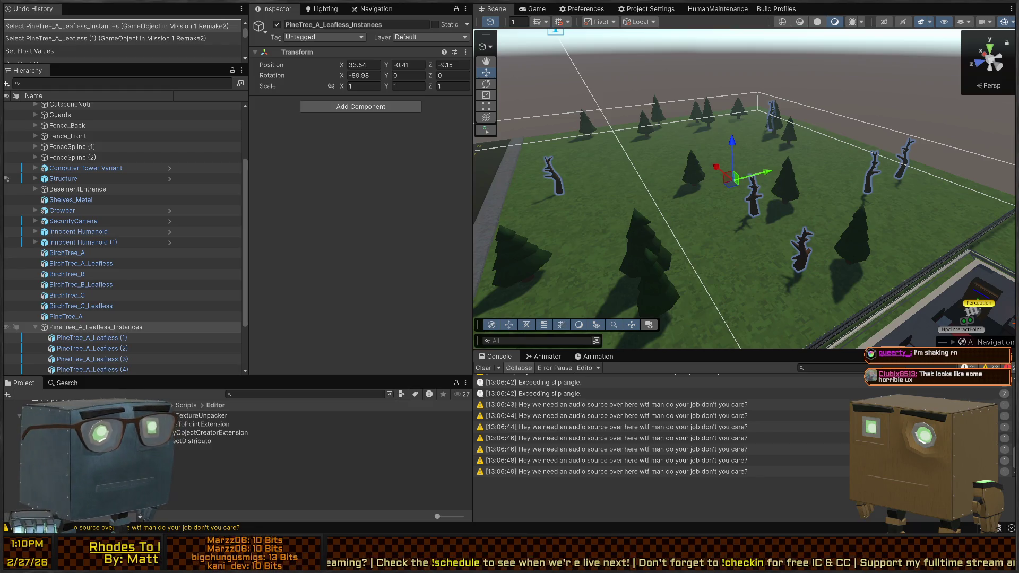
Collapse PineTree_A_Leafless_Instances and move it below PineTree_A_Leafless in the Hierarchy
{"action": "mouse_move", "coordinate": [735, 178]}
{"action": "left_mouse_down"}
{"action": "mouse_move", "coordinate": [470, 208]}
{"action": "mouse_move", "coordinate": [902, 186]}
{"action": "left_mouse_up"}
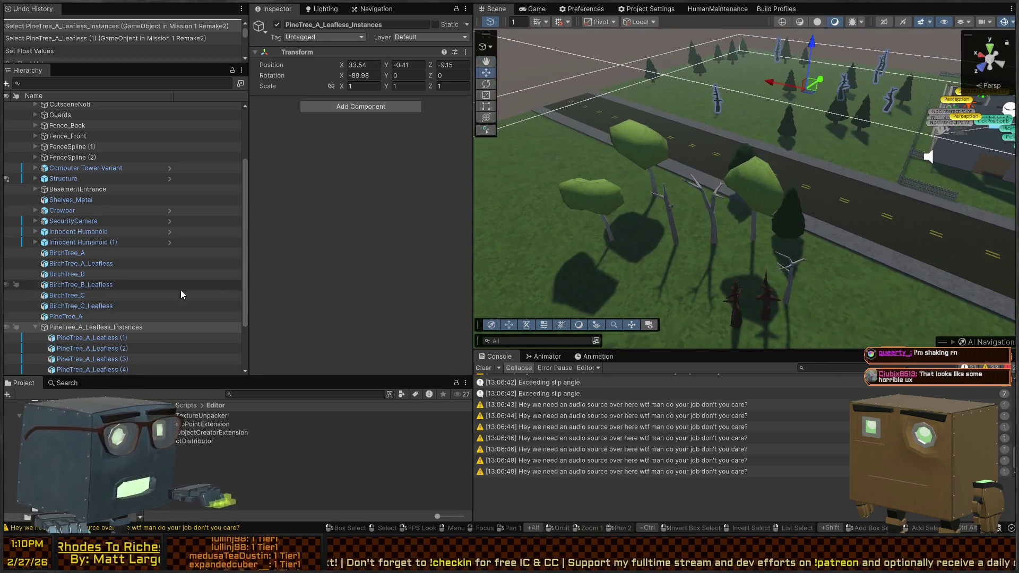
{"action": "scroll", "coordinate": [38, 298], "scroll_direction": "down", "scroll_amount": 1}
{"action": "left_click", "coordinate": [36, 298]}
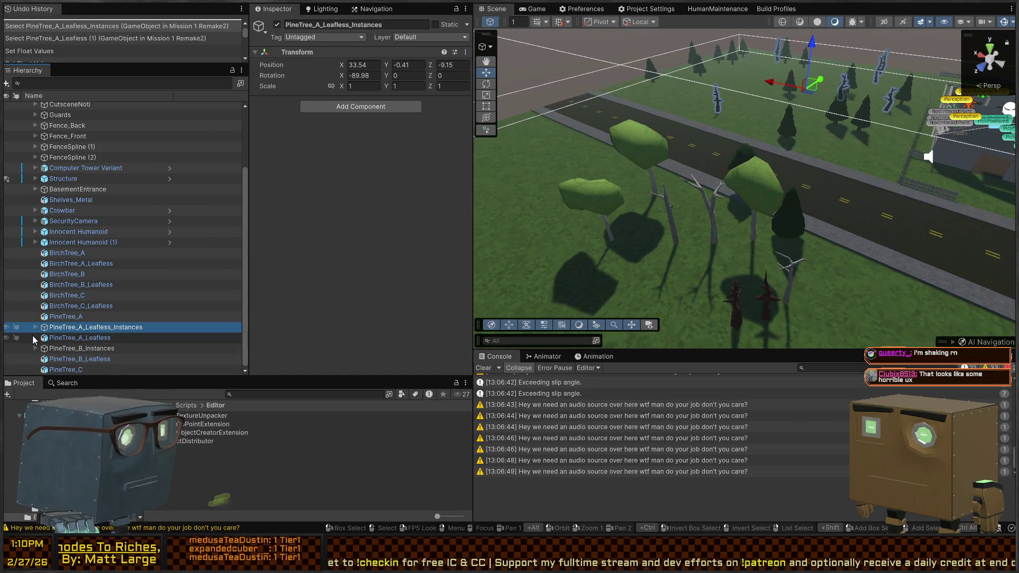
{"action": "left_click_drag", "start_coordinate": [64, 334], "coordinate": [69, 344]}
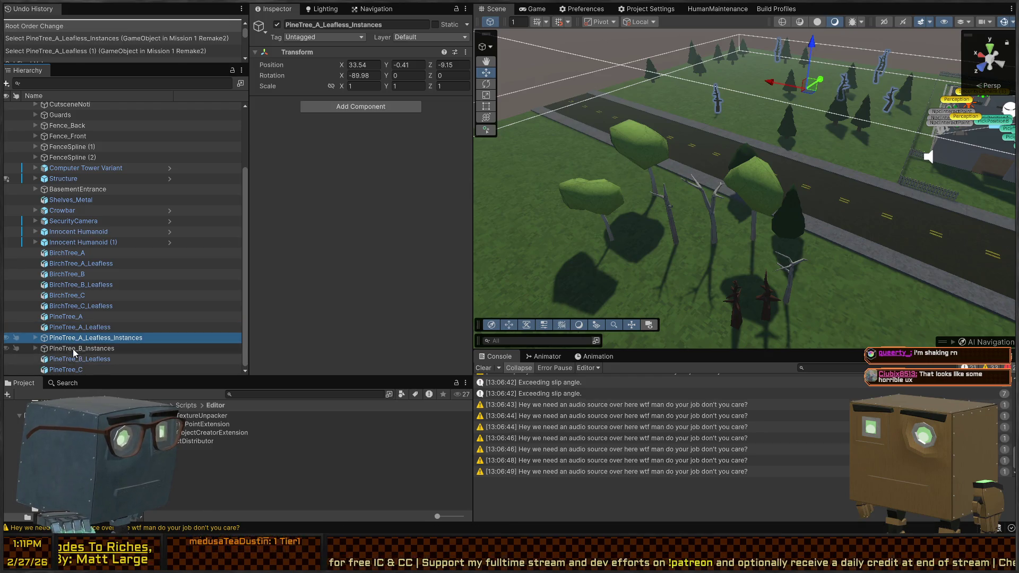
Select BirchTree_C and wrap it in a new empty parent GameObject (Ctrl+Shift+G)
{"action": "left_click", "coordinate": [75, 347]}
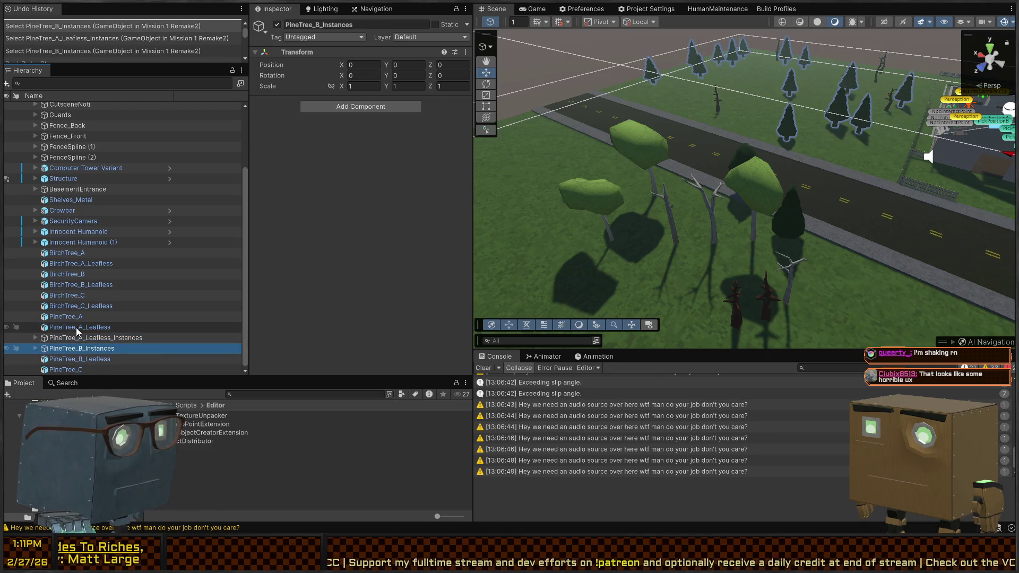
{"action": "left_click", "coordinate": [76, 328]}
{"action": "left_click", "coordinate": [73, 316]}
{"action": "left_click", "coordinate": [73, 306]}
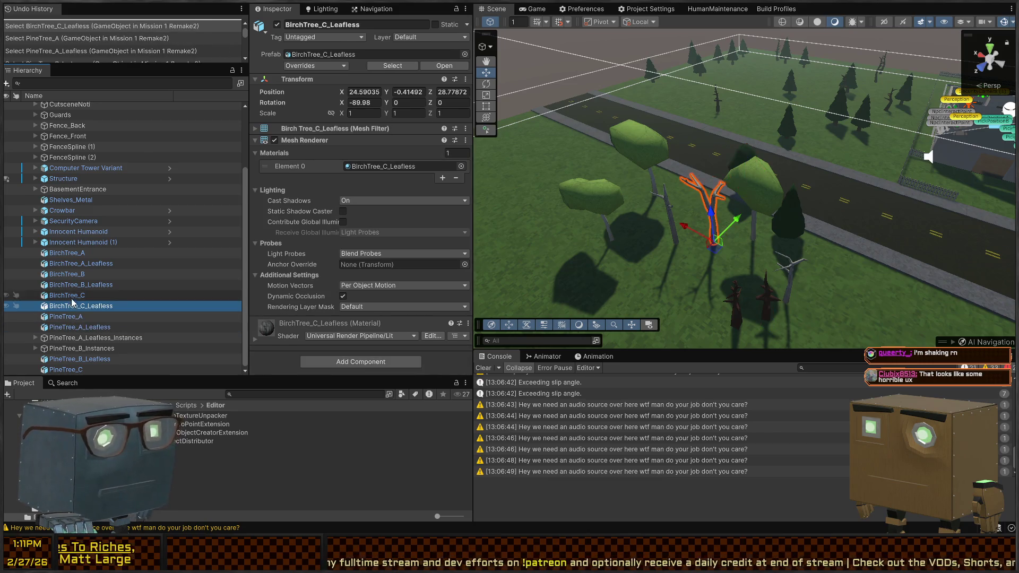
{"action": "left_click", "coordinate": [72, 297]}
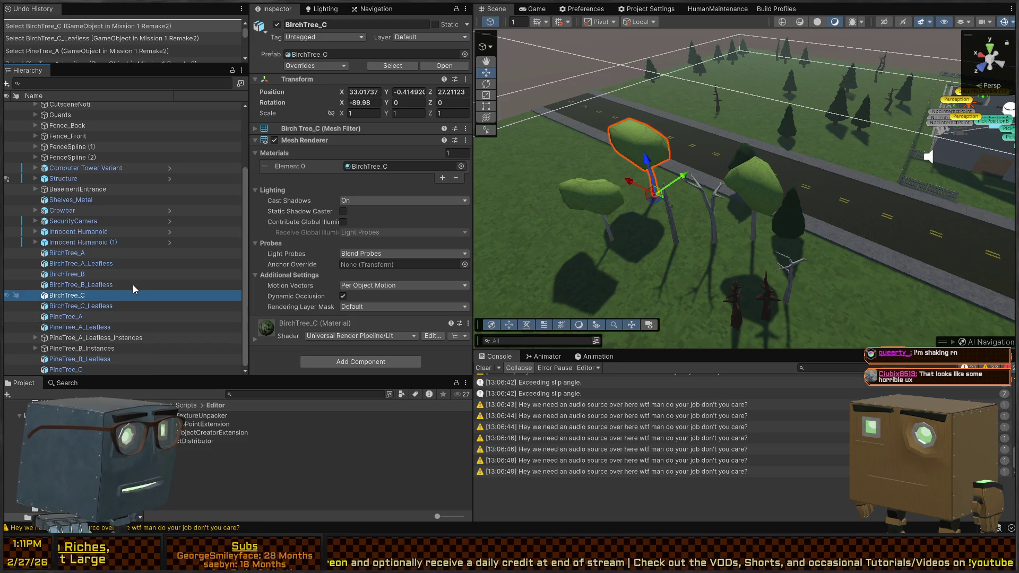
{"action": "key", "text": "ctrl+shift+g"}
Paste BirchTree_C (1) into the GameObject, move the original BirchTree_C back to root, then open Visual Studio
{"action": "left_click", "coordinate": [83, 307]}
{"action": "key", "text": "ctrl+v"}
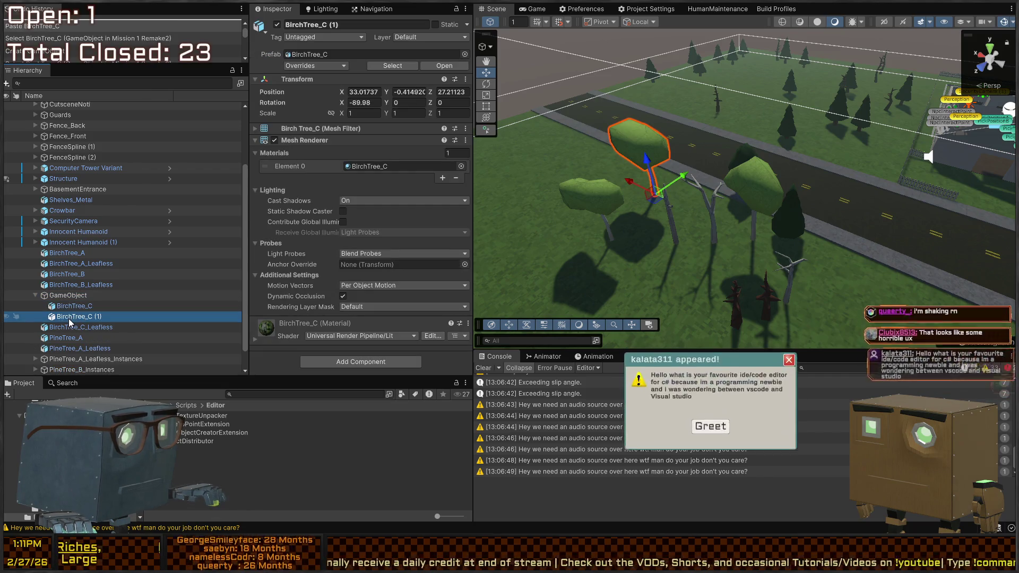
{"action": "left_click_drag", "start_coordinate": [68, 307], "coordinate": [68, 291]}
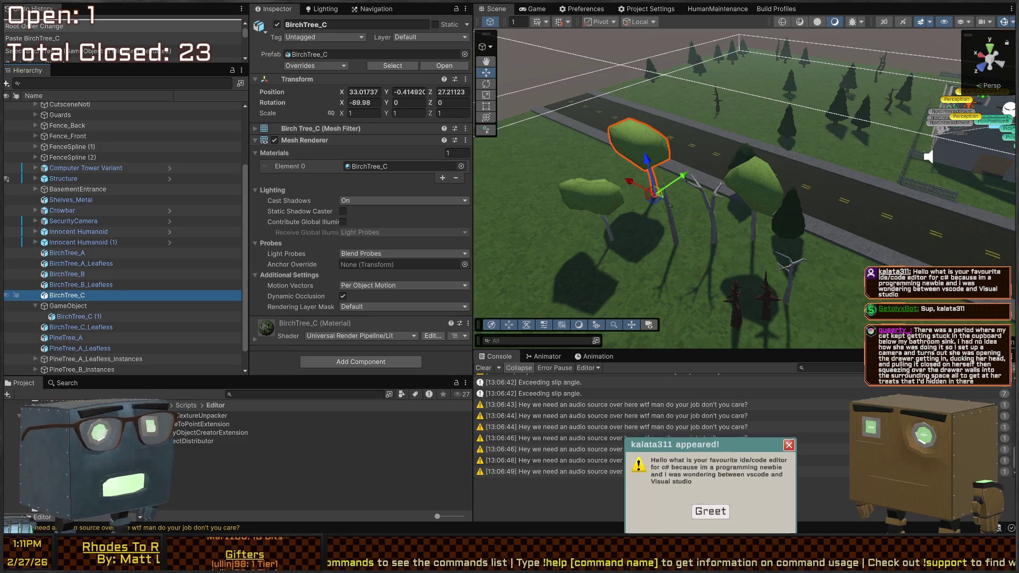
{"action": "left_click", "coordinate": [710, 511]}
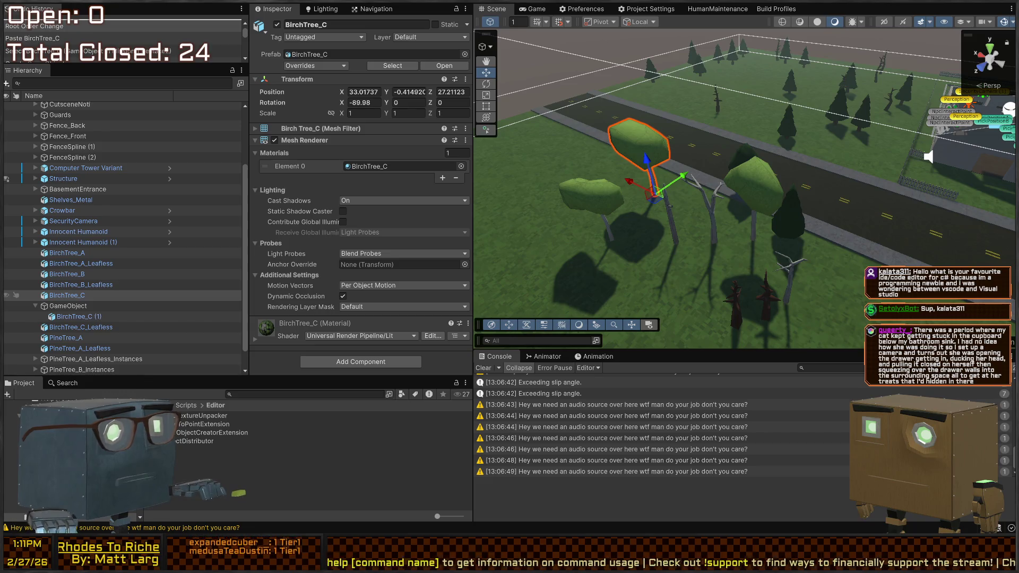
{"action": "key", "text": "alt+Tab"}
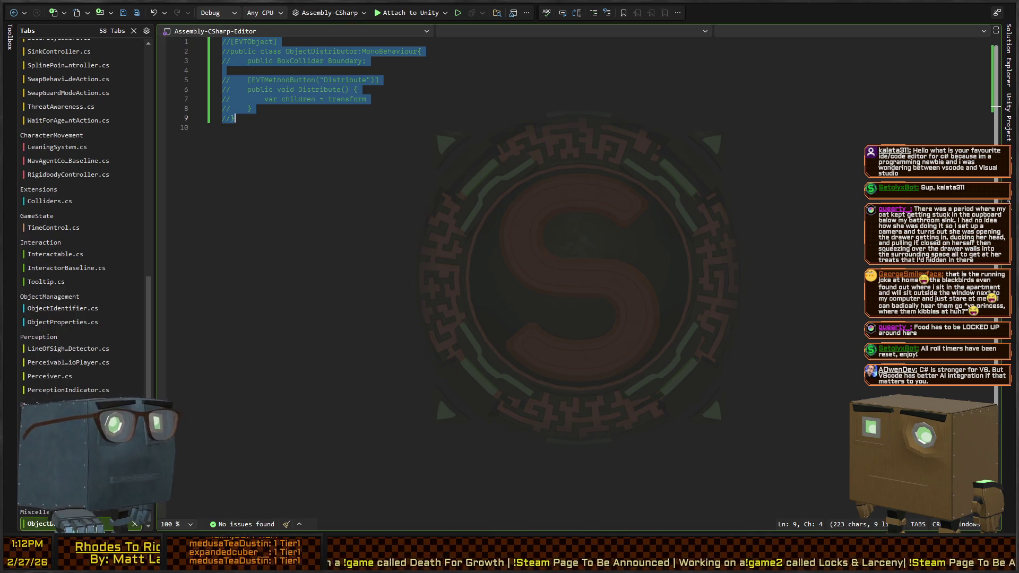
Switch windows while ObjectDistributor.cs's Boundary field and Distribute method are commented out
{"action": "key", "text": "alt+Tab"}
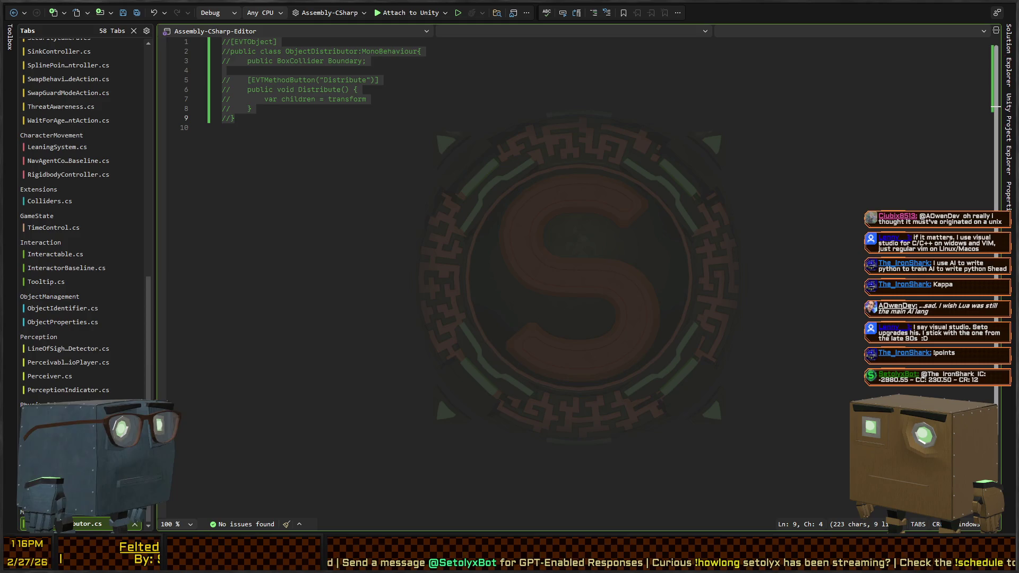
Deselect the commented code and return to the Unity Editor's Assets/Scripts/Editor folder
{"action": "left_click", "coordinate": [298, 115]}
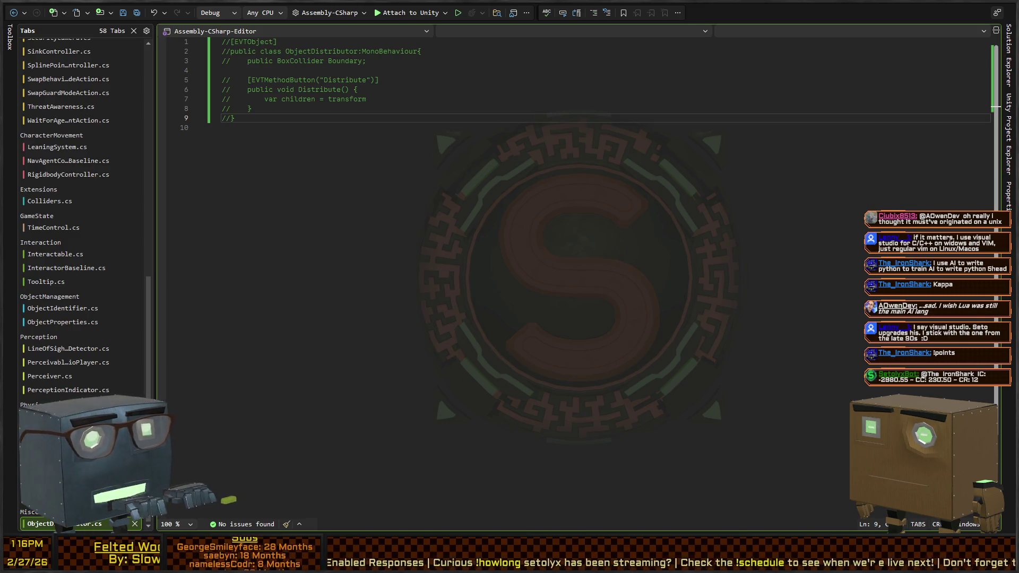
{"action": "key", "text": "alt+Tab"}
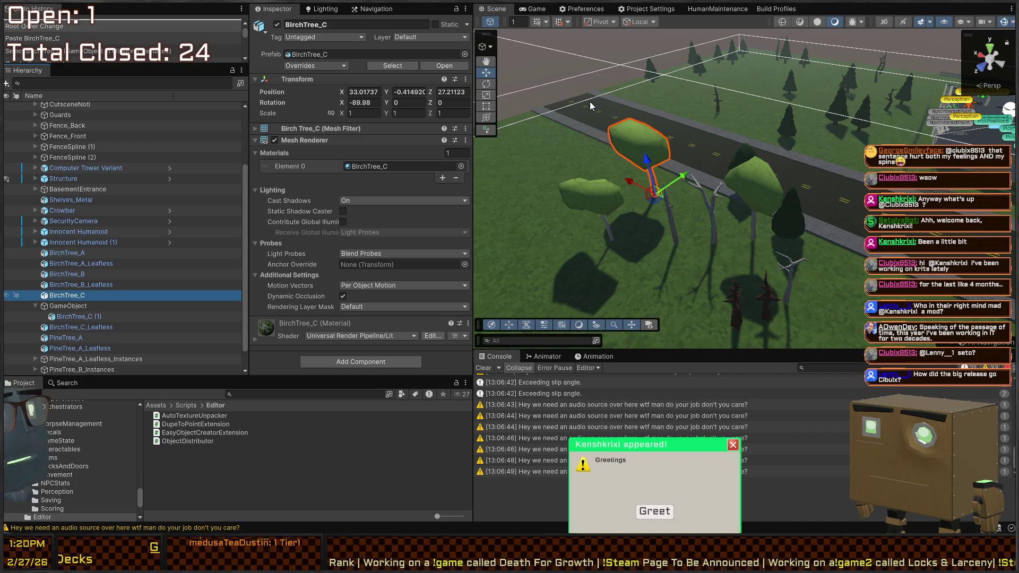
Dismiss the viewer greeting popup and fly the Scene view over the fence, building and tree field
{"action": "left_click", "coordinate": [656, 513]}
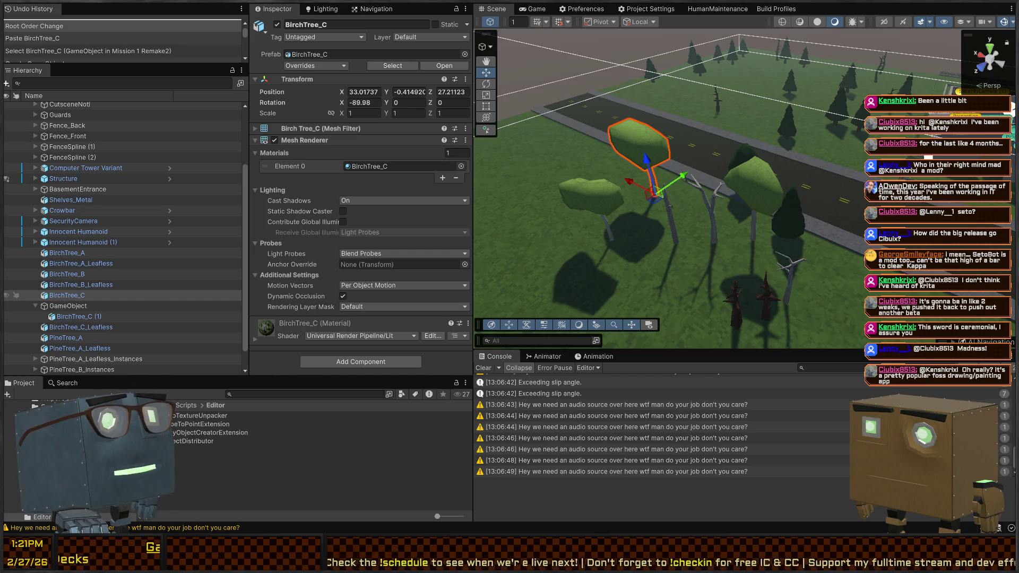
{"action": "left_click_drag", "start_coordinate": [663, 212], "coordinate": [637, 204]}
{"action": "mouse_move", "coordinate": [865, 65]}
{"action": "left_mouse_down"}
{"action": "mouse_move", "coordinate": [606, 71]}
{"action": "mouse_move", "coordinate": [659, 69]}
{"action": "mouse_move", "coordinate": [591, 131]}
{"action": "mouse_move", "coordinate": [674, 129]}
{"action": "left_mouse_up"}
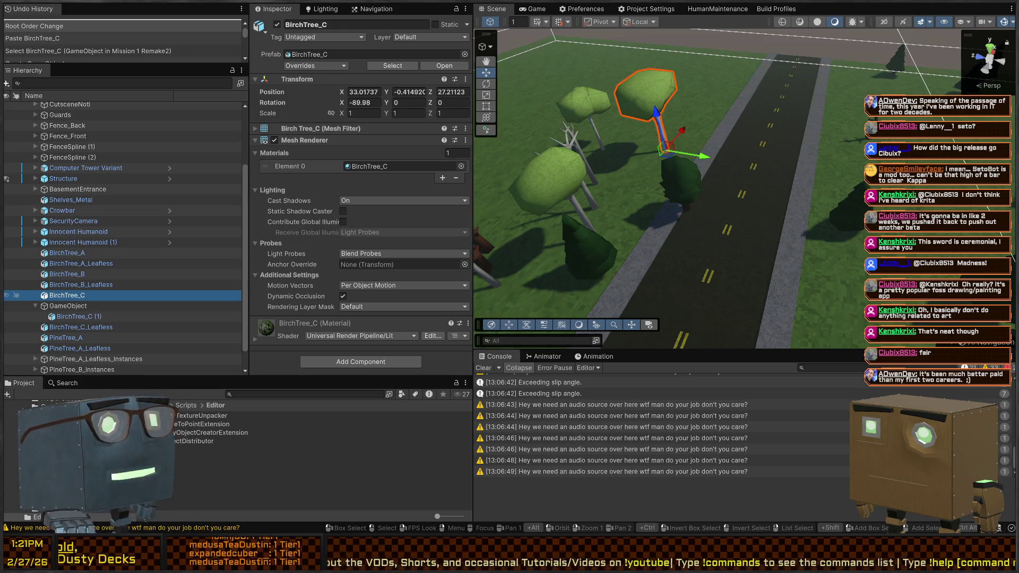
{"action": "mouse_move", "coordinate": [834, 169]}
{"action": "left_mouse_down"}
{"action": "mouse_move", "coordinate": [686, 181]}
{"action": "mouse_move", "coordinate": [787, 170]}
{"action": "mouse_move", "coordinate": [804, 201]}
{"action": "mouse_move", "coordinate": [859, 206]}
{"action": "left_mouse_up"}
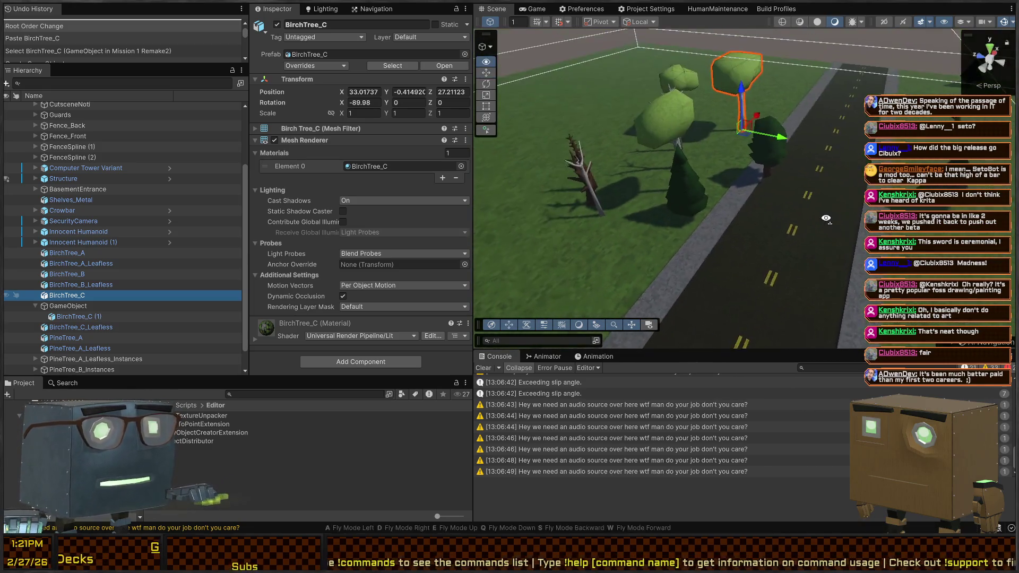
{"action": "scroll", "coordinate": [805, 201], "scroll_direction": "down", "scroll_amount": 2}
{"action": "scroll", "coordinate": [841, 205], "scroll_direction": "up", "scroll_amount": 1}
Drag the empty GameObject parent out onto the grass field and frame it
{"action": "left_click", "coordinate": [54, 306]}
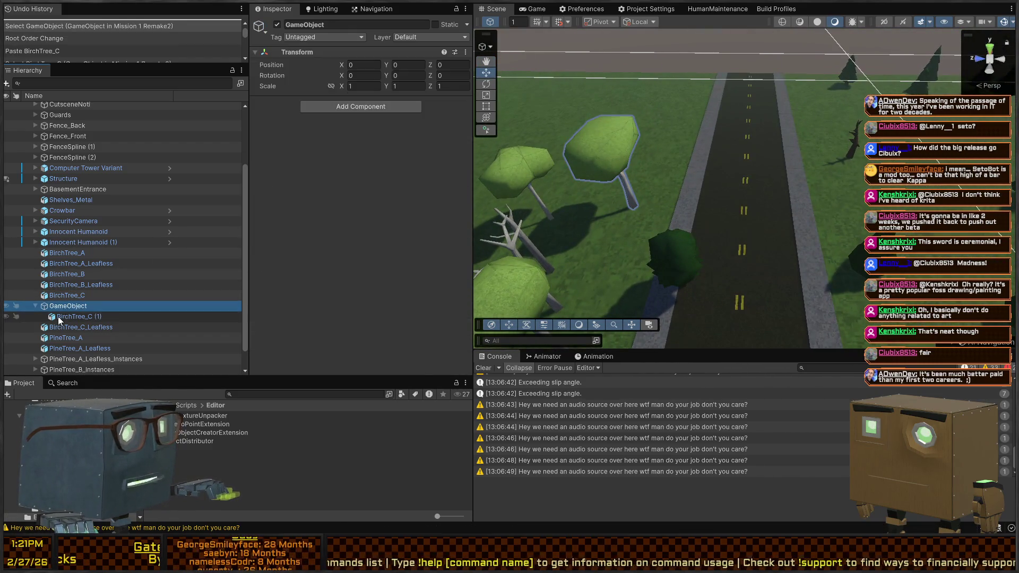
{"action": "left_click", "coordinate": [69, 297]}
{"action": "left_click", "coordinate": [69, 305]}
{"action": "mouse_move", "coordinate": [620, 240]}
{"action": "left_mouse_down"}
{"action": "mouse_move", "coordinate": [642, 239]}
{"action": "mouse_move", "coordinate": [643, 223]}
{"action": "left_mouse_up"}
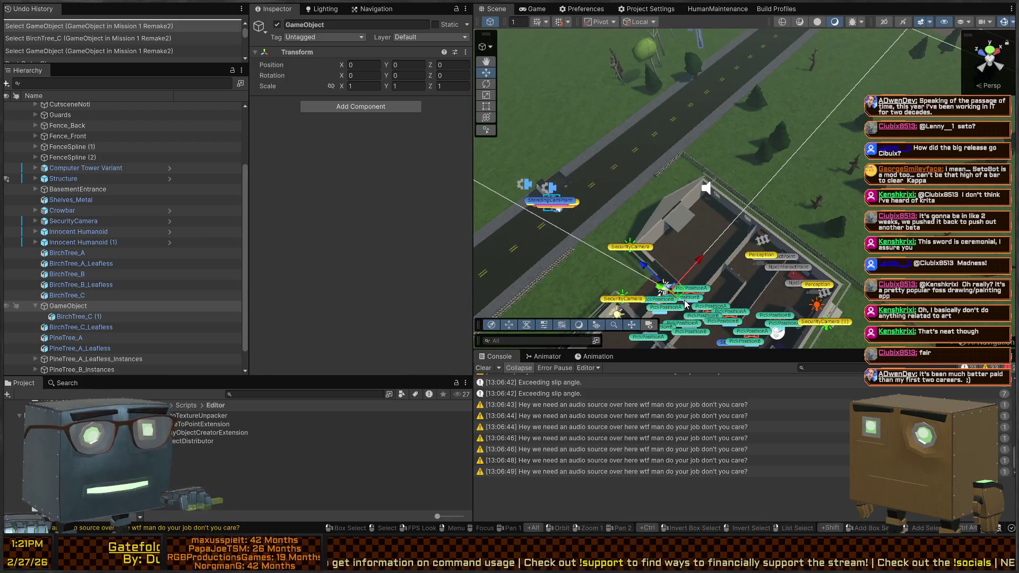
{"action": "left_click_drag", "start_coordinate": [669, 290], "coordinate": [743, 249]}
{"action": "key", "text": "f"}
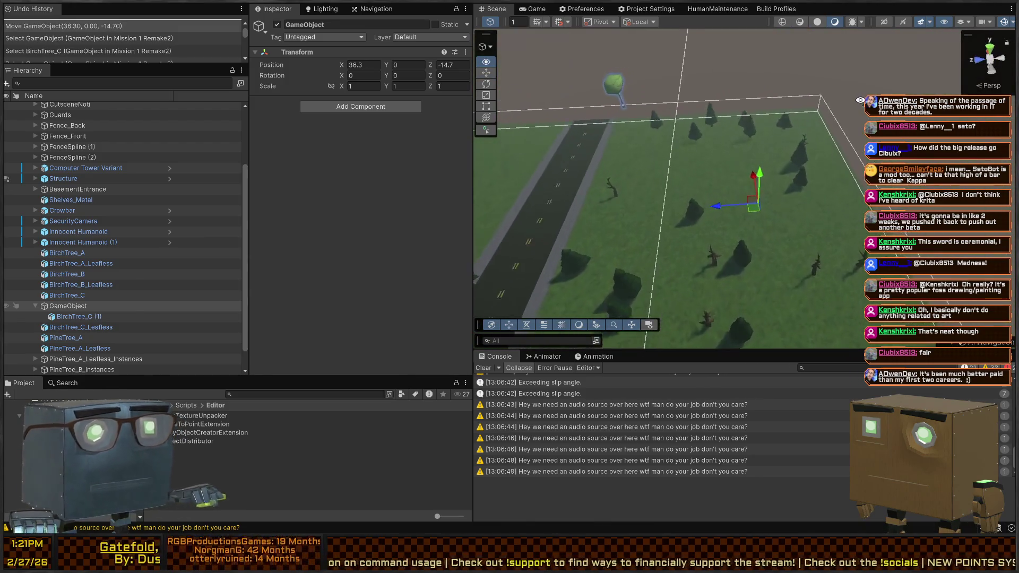
Set BirchTree_C (1) to position 0, 0, 0 with X rotation -90
{"action": "left_click", "coordinate": [79, 316]}
{"action": "left_click", "coordinate": [363, 93]}
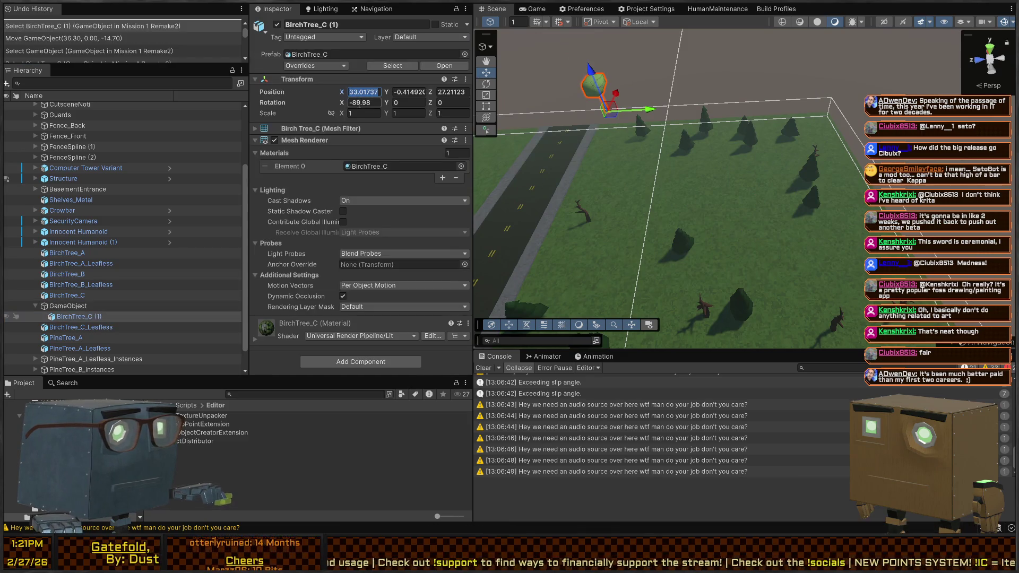
{"action": "type", "text": "0"}
{"action": "key", "text": "Tab"}
{"action": "type", "text": "0"}
{"action": "key", "text": "Tab"}
{"action": "type", "text": "0"}
{"action": "key", "text": "Tab"}
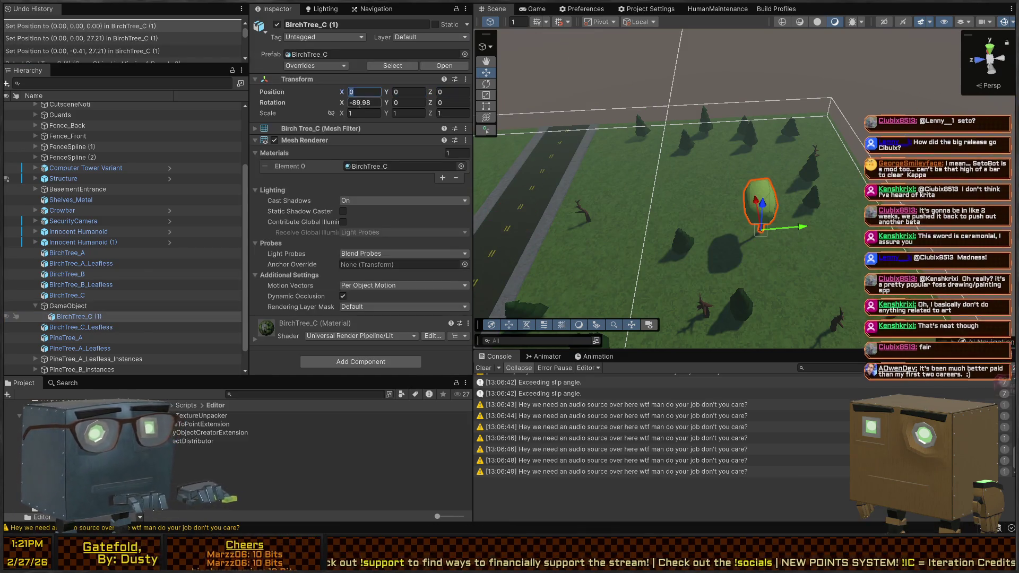
{"action": "left_click", "coordinate": [359, 105]}
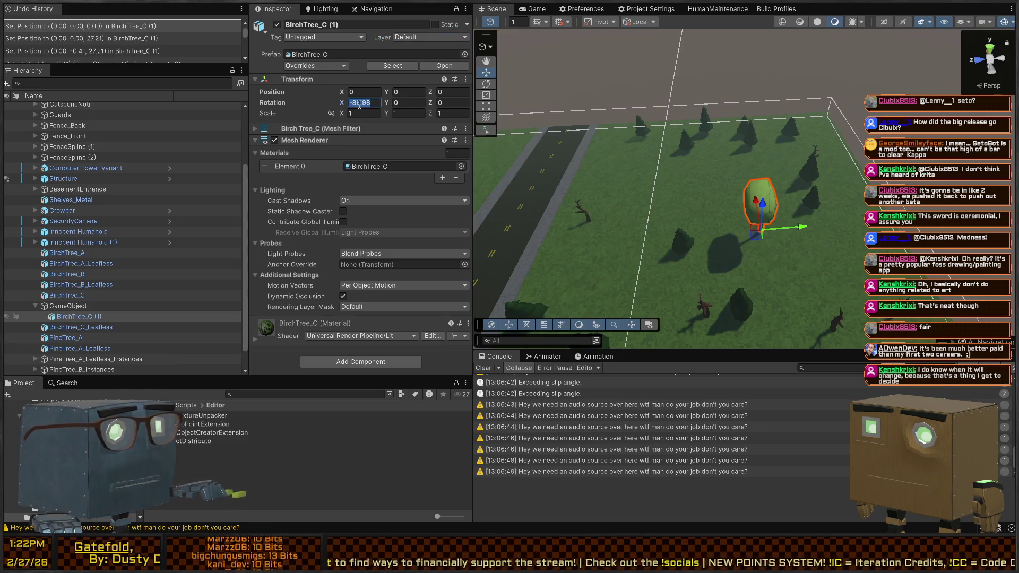
{"action": "type", "text": "-90"}
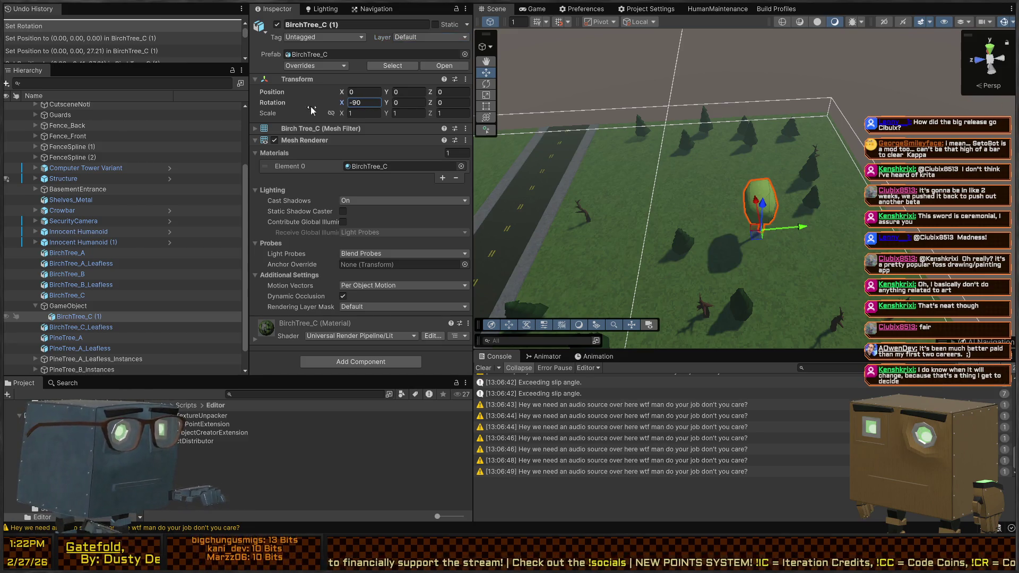
{"action": "left_click", "coordinate": [97, 318]}
Paste seven more birch copies under GameObject and select all eight
{"action": "key", "text": "ctrl+c"}
{"action": "key", "text": "ctrl+v"}
{"action": "key", "text": "ctrl+v"}
{"action": "key", "text": "ctrl+v"}
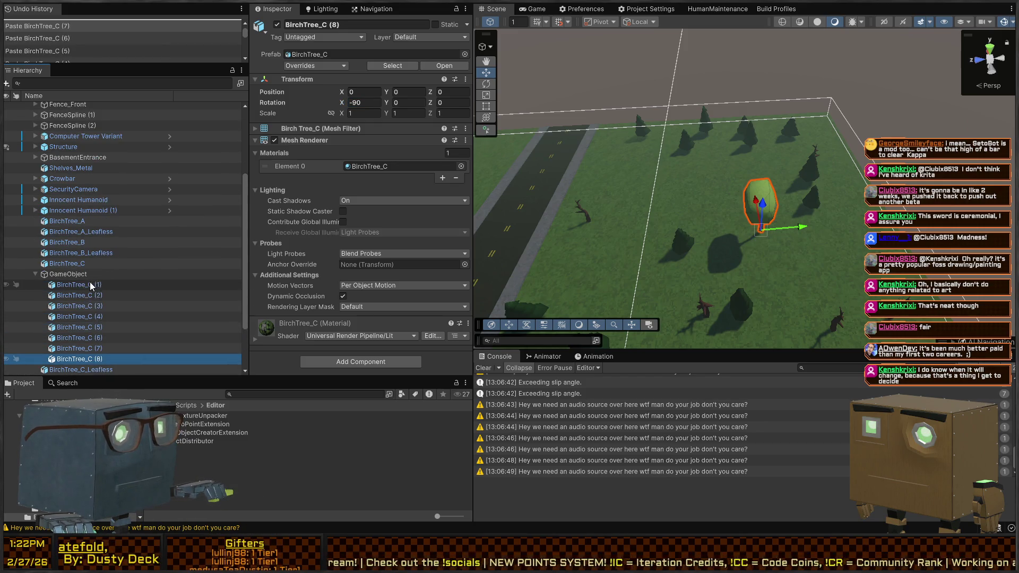
{"action": "left_click", "coordinate": [80, 284], "text": "shift"}
Randomize the eight trees' Position X, first with R(-30,30), then R(-20,20)
{"action": "left_click", "coordinate": [370, 92]}
{"action": "type", "text": "R(-30,30"}
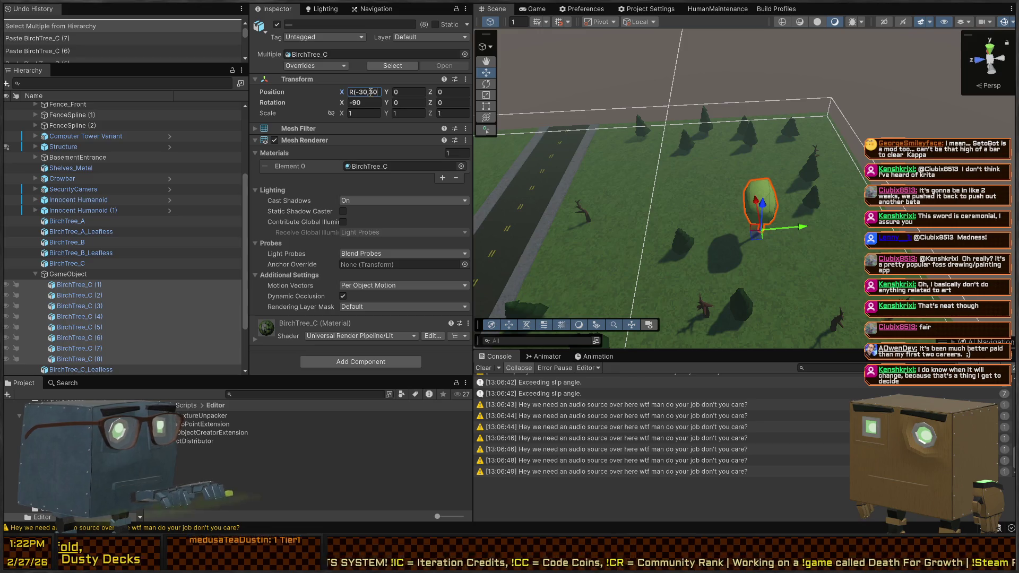
{"action": "type", "text": ")"}
{"action": "key", "text": "Return"}
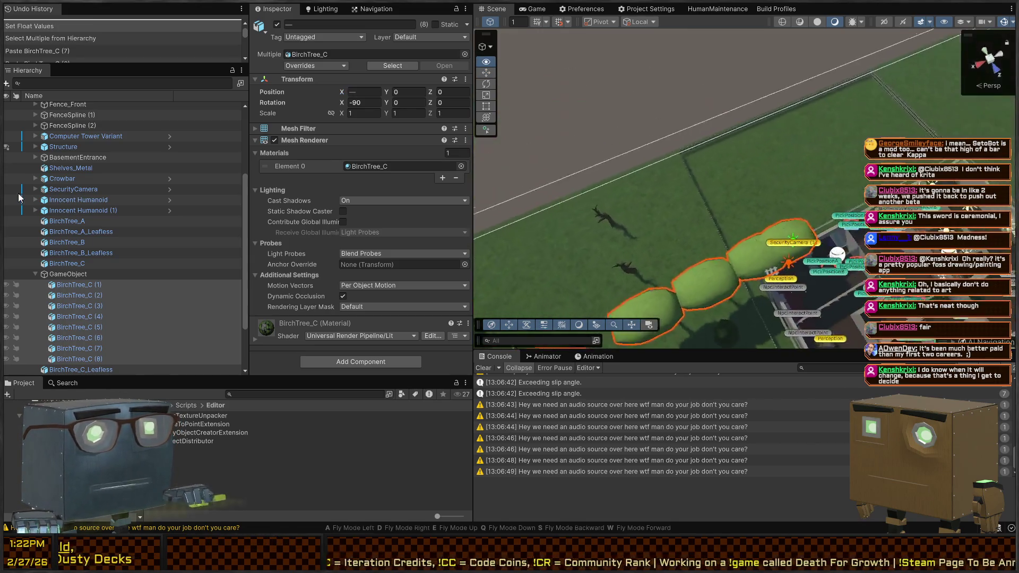
{"action": "left_click", "coordinate": [359, 93]}
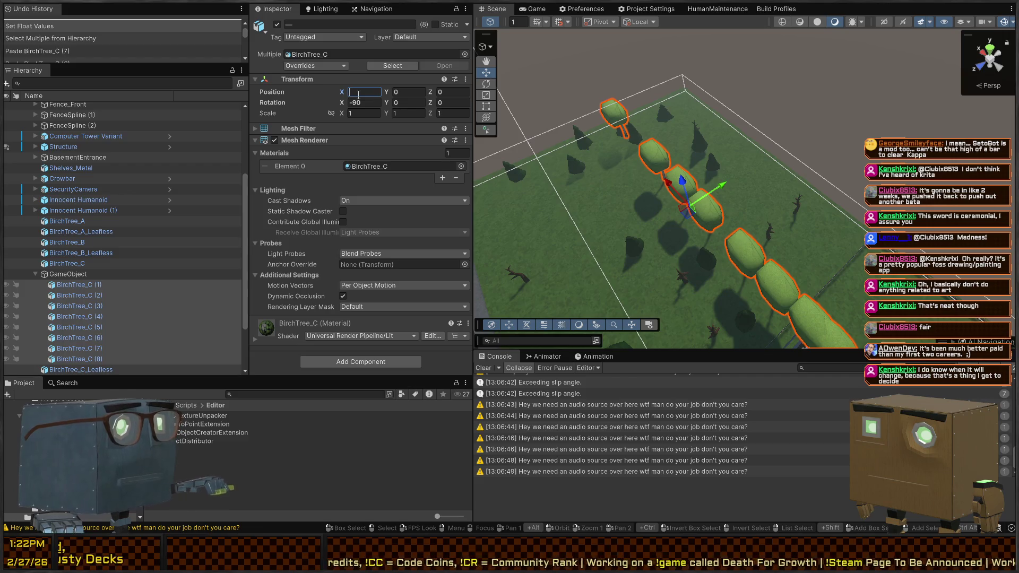
{"action": "type", "text": "R("}
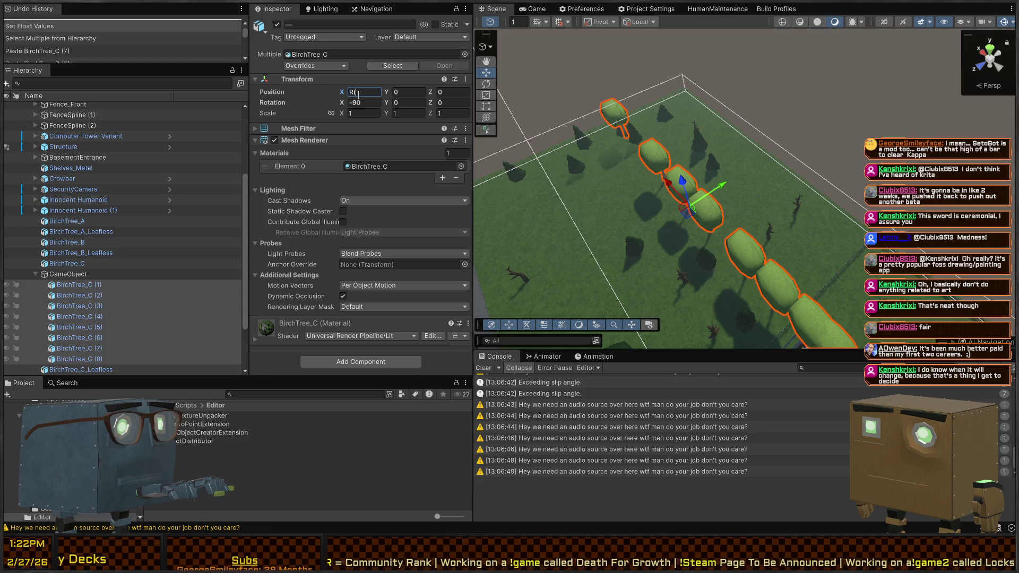
{"action": "type", "text": "-20,20"}
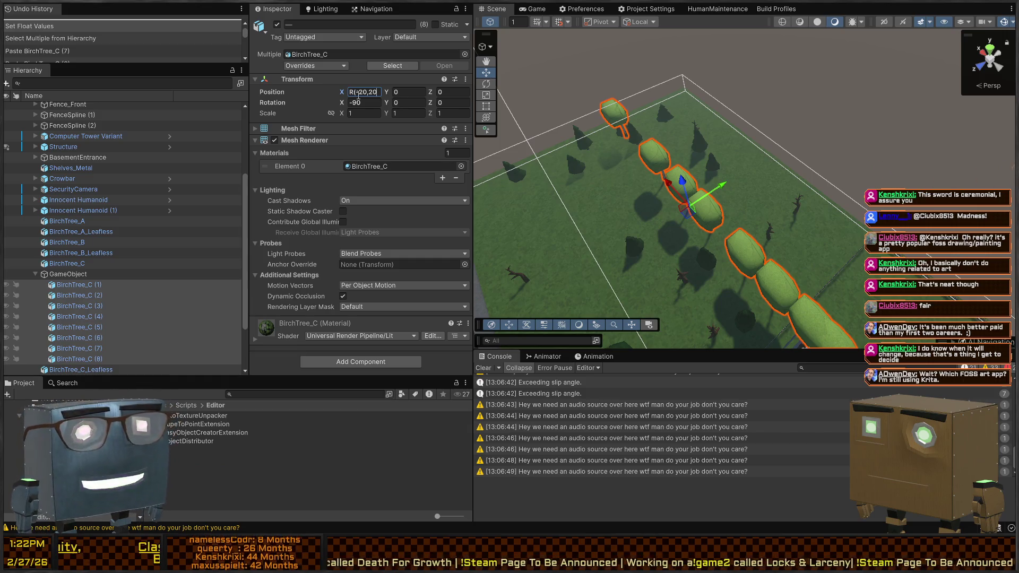
{"action": "left_click_drag", "start_coordinate": [663, 159], "coordinate": [740, 180]}
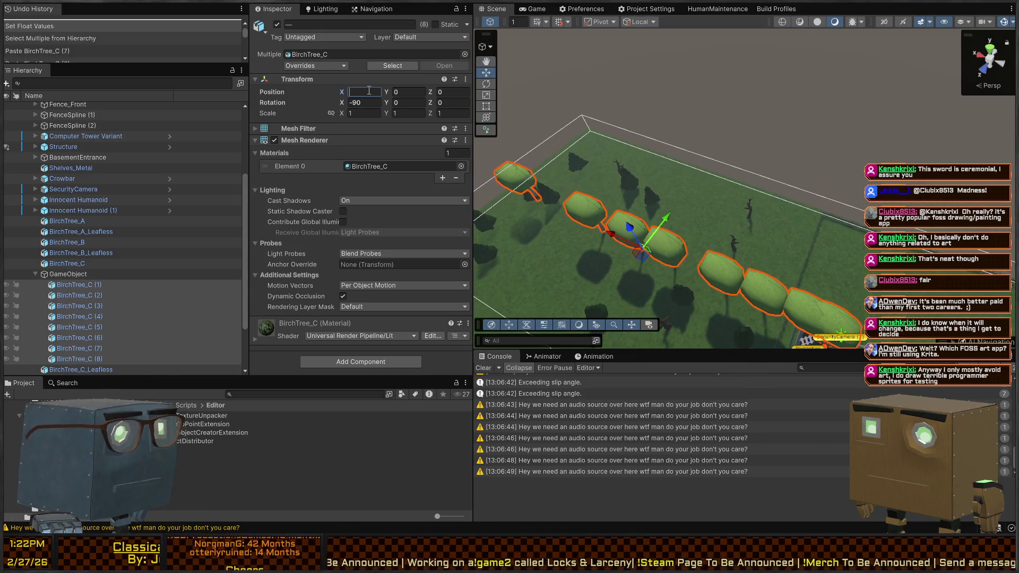
Correct the Position X range to R(-20,20) and paste it into Position Z
{"action": "type", "text": "R(-10,20"}
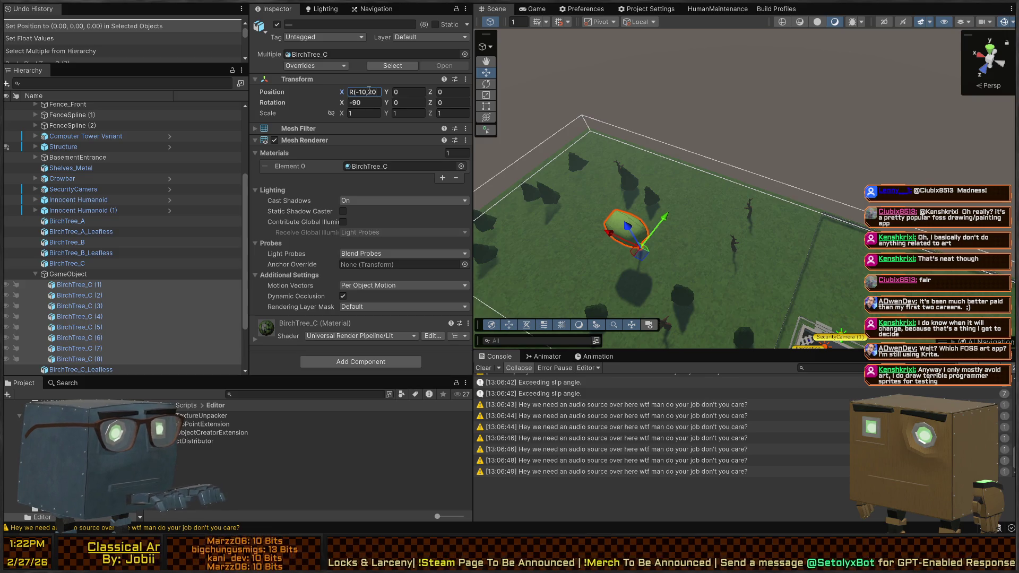
{"action": "type", "text": ")"}
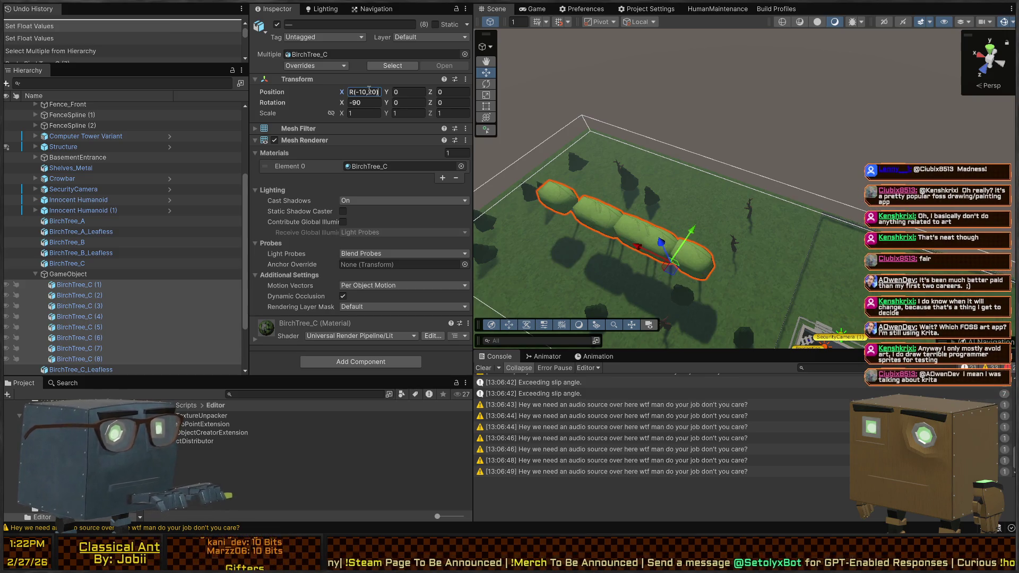
{"action": "key", "text": "Left"}
{"action": "key", "text": "Left"}
{"action": "key", "text": "Left"}
{"action": "key", "text": "BackSpace"}
{"action": "type", "text": "2"}
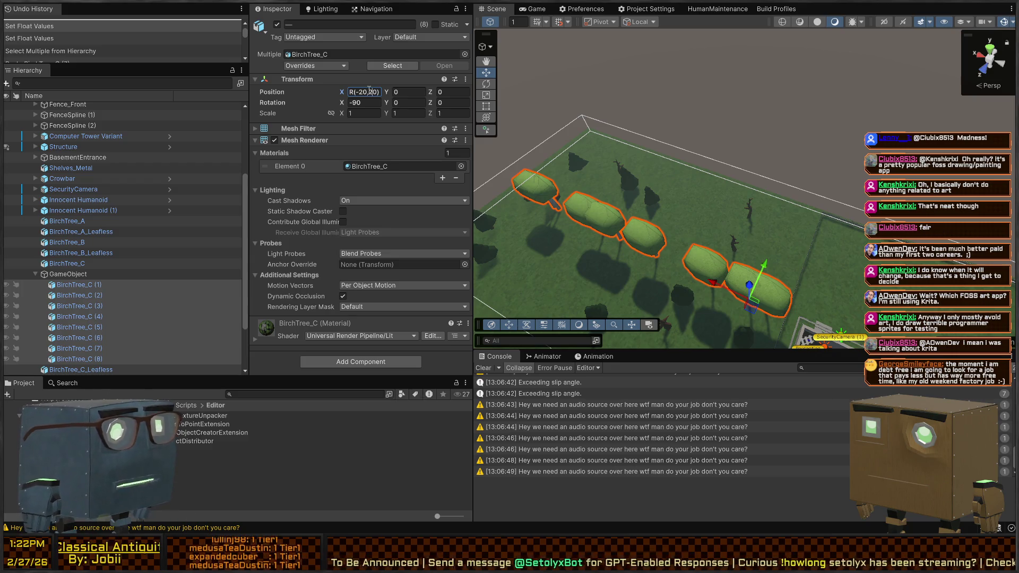
{"action": "key", "text": "ctrl+a"}
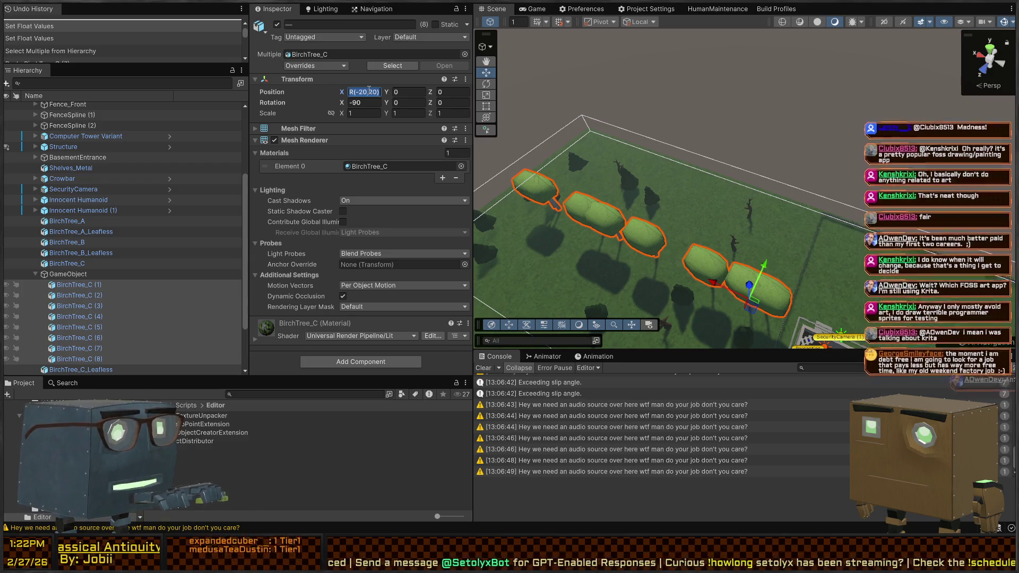
{"action": "key", "text": "Tab"}
{"action": "key", "text": "Tab"}
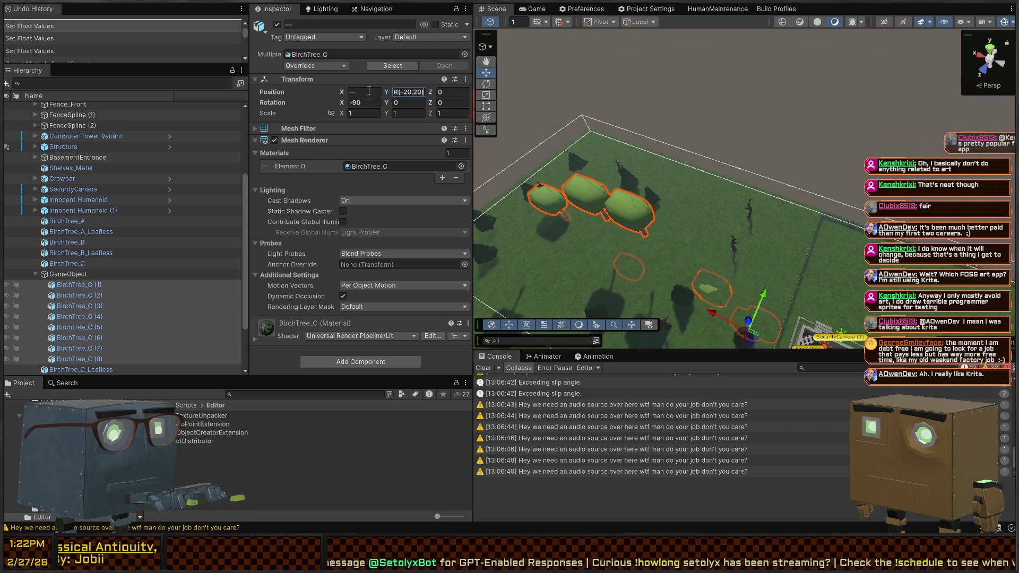
{"action": "key", "text": "ctrl+v"}
{"action": "key", "text": "Return"}
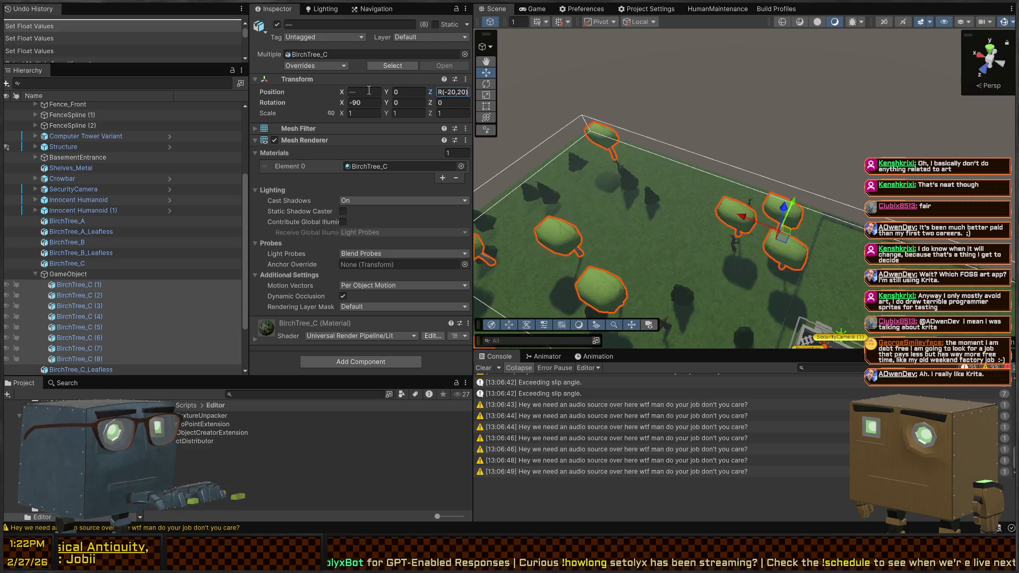
{"action": "mouse_move", "coordinate": [610, 175]}
{"action": "left_mouse_down"}
{"action": "mouse_move", "coordinate": [635, 134]}
{"action": "mouse_move", "coordinate": [791, 181]}
{"action": "mouse_move", "coordinate": [838, 197]}
{"action": "mouse_move", "coordinate": [848, 255]}
{"action": "left_mouse_up"}
Set Position Z to R(-20,20) and reroll until the birches scatter across the field
{"action": "left_click", "coordinate": [452, 93]}
{"action": "type", "text": "R(-20,20)"}
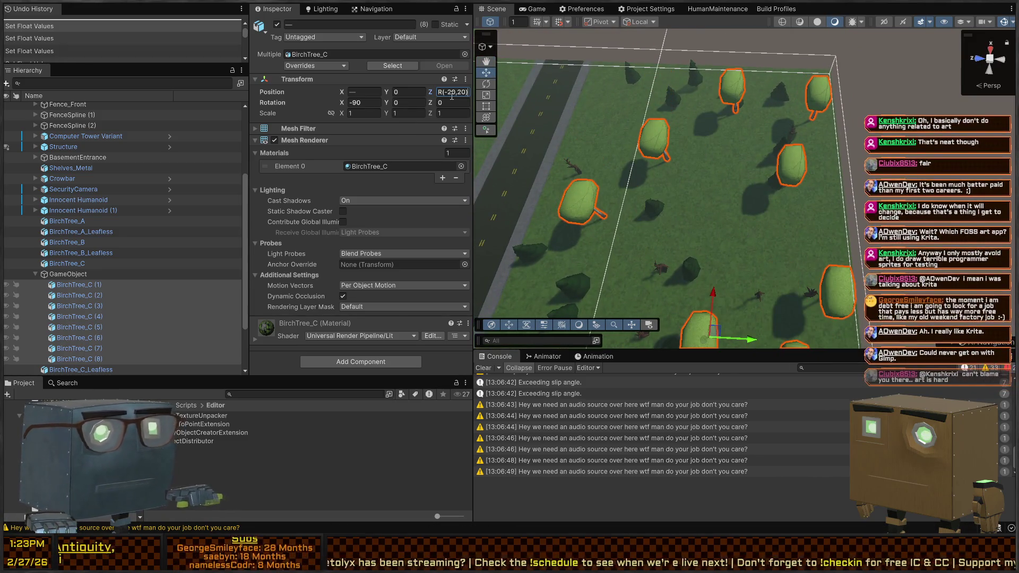
{"action": "key", "text": "ctrl+a"}
{"action": "key", "text": "BackSpace"}
{"action": "key", "text": "Tab"}
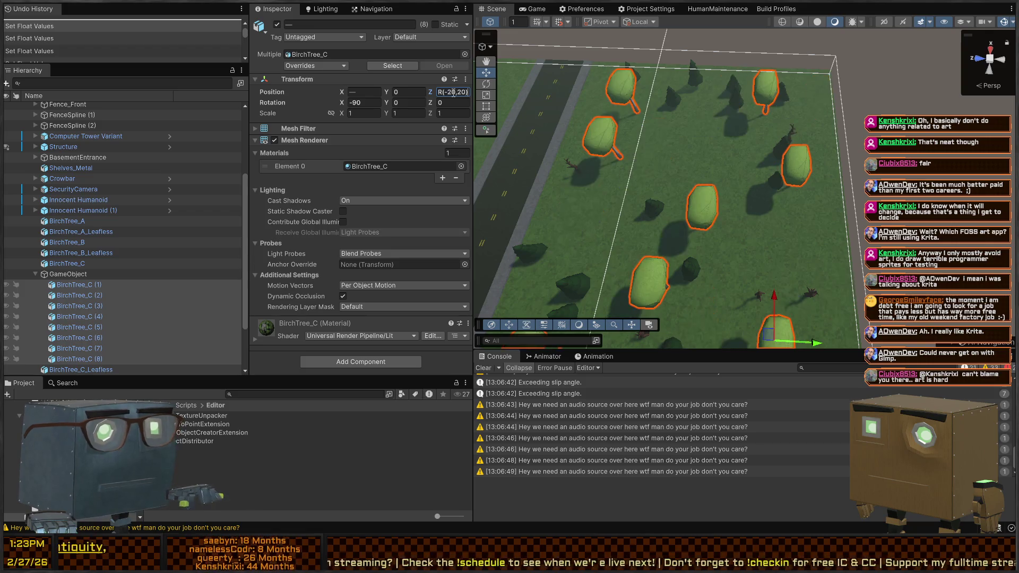
{"action": "left_click", "coordinate": [453, 92]}
{"action": "type", "text": "R(-20,20)"}
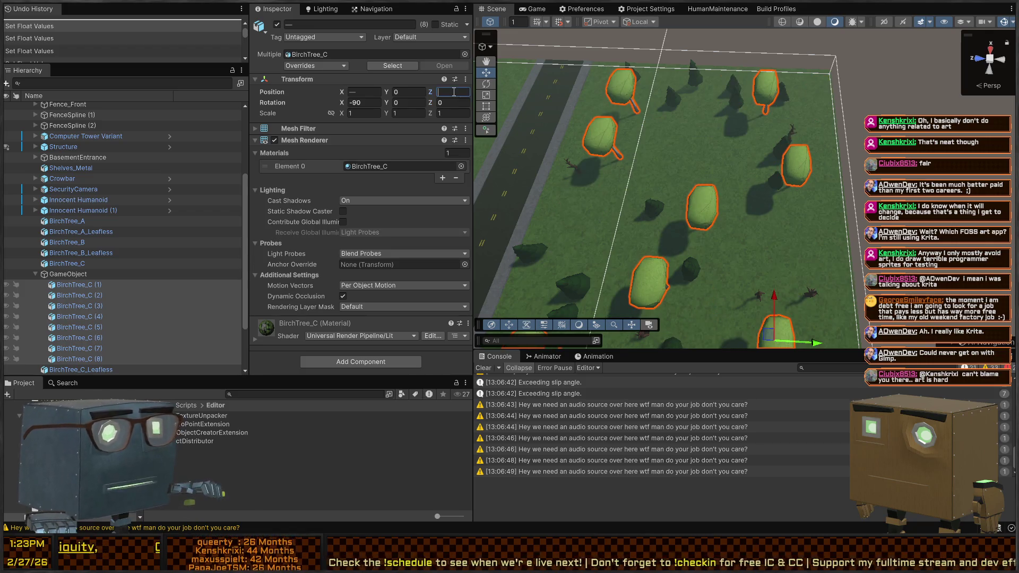
{"action": "key", "text": "Return"}
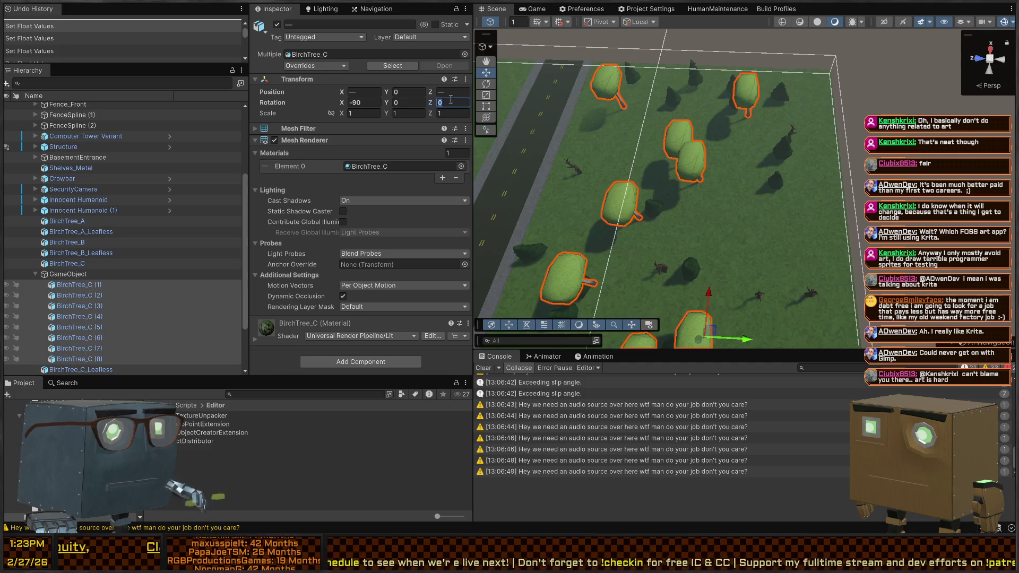
{"action": "key", "text": "Return"}
{"action": "type", "text": "R(-20,20)"}
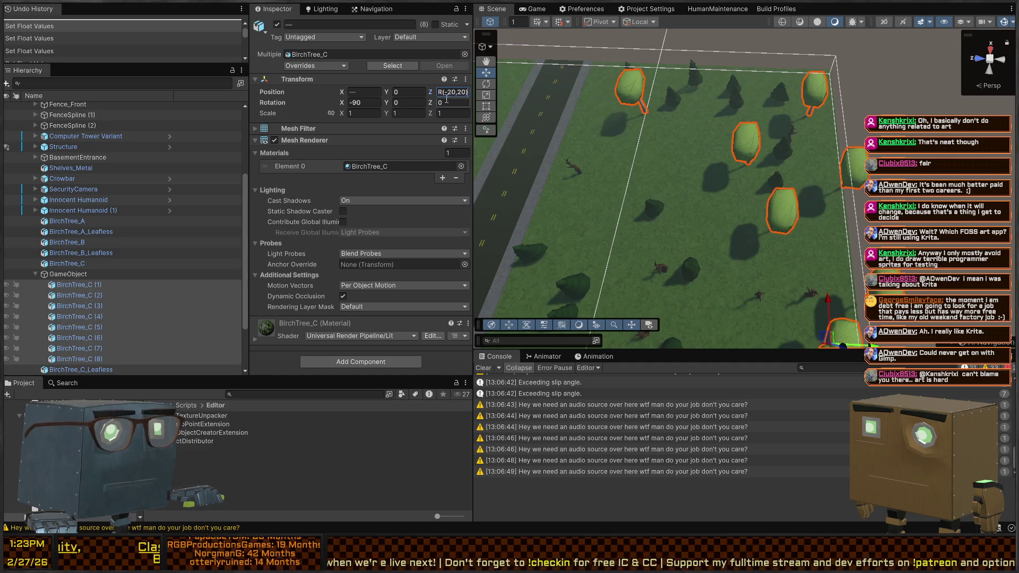
{"action": "key", "text": "Tab"}
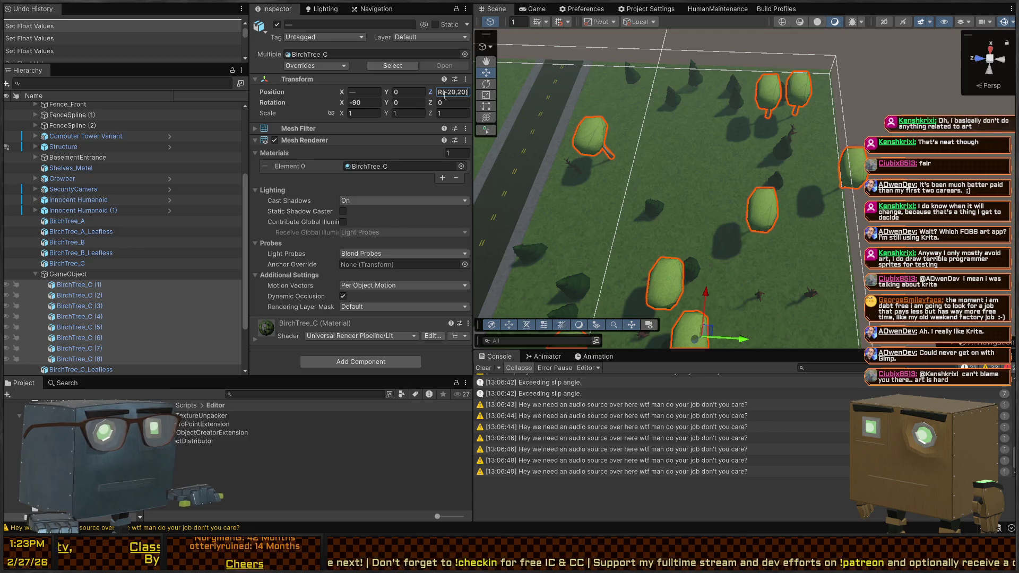
{"action": "right_click", "coordinate": [829, 248]}
{"action": "right_click", "coordinate": [829, 248]}
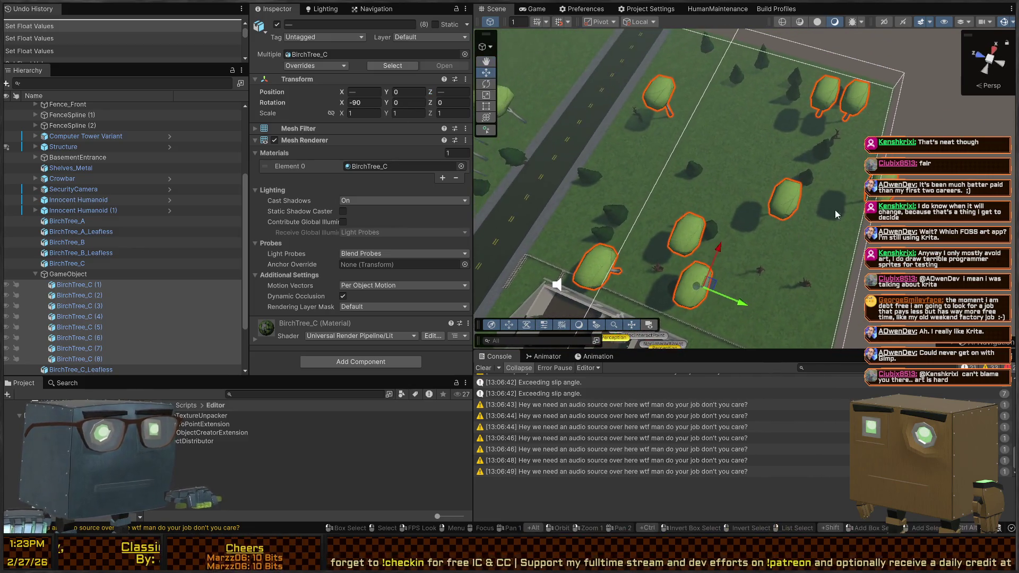
Shift the birch group across the field, then reposition BirchTree_C (3) and (6) individually
{"action": "mouse_move", "coordinate": [737, 306]}
{"action": "left_mouse_down"}
{"action": "mouse_move", "coordinate": [685, 294]}
{"action": "mouse_move", "coordinate": [678, 263]}
{"action": "mouse_move", "coordinate": [740, 282]}
{"action": "mouse_move", "coordinate": [721, 286]}
{"action": "left_mouse_up"}
{"action": "left_click", "coordinate": [675, 306]}
{"action": "left_click", "coordinate": [690, 287]}
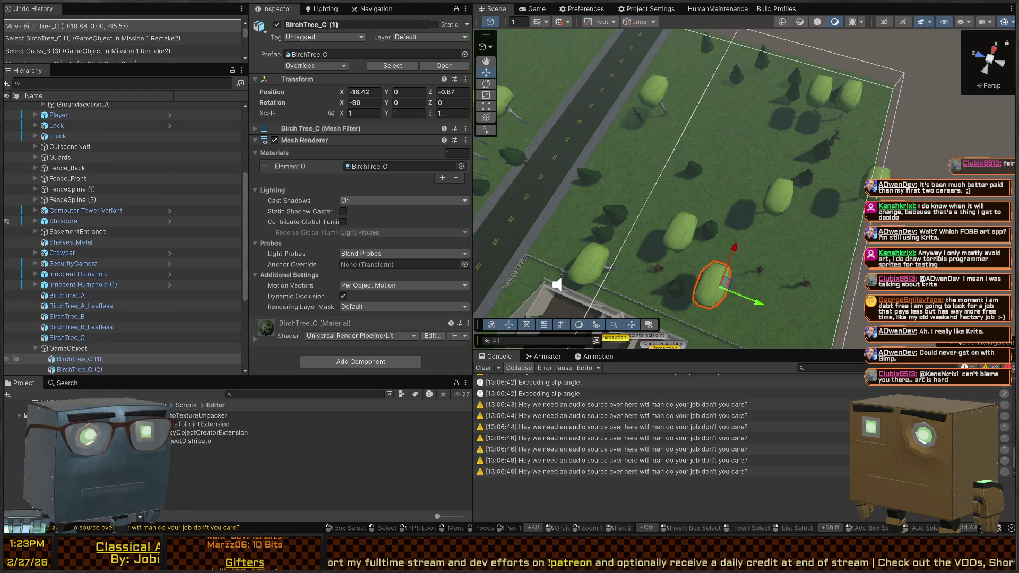
{"action": "left_click", "coordinate": [873, 178]}
{"action": "left_click_drag", "start_coordinate": [855, 204], "coordinate": [841, 208]}
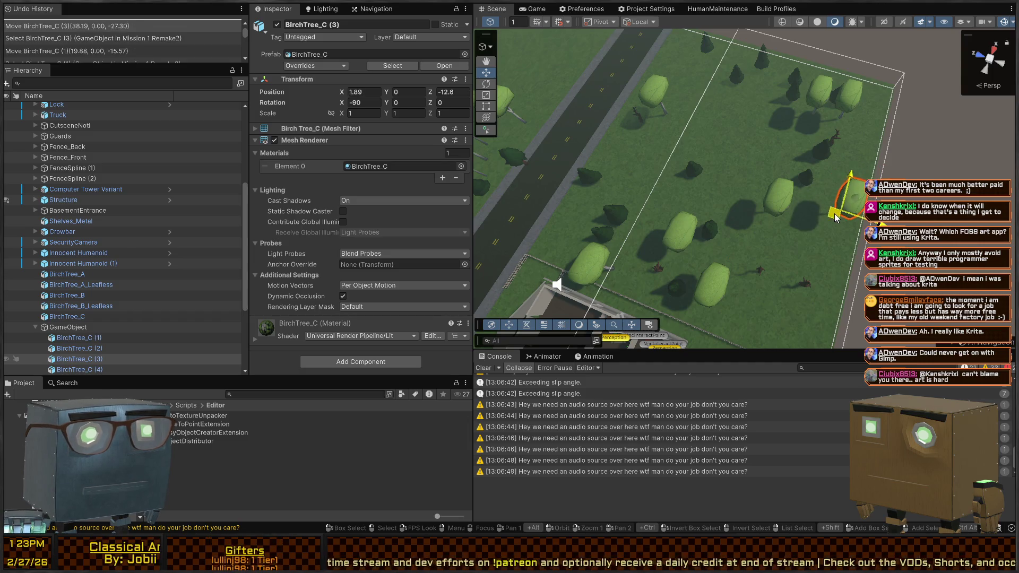
{"action": "left_click", "coordinate": [855, 100]}
{"action": "left_click_drag", "start_coordinate": [839, 127], "coordinate": [833, 124]}
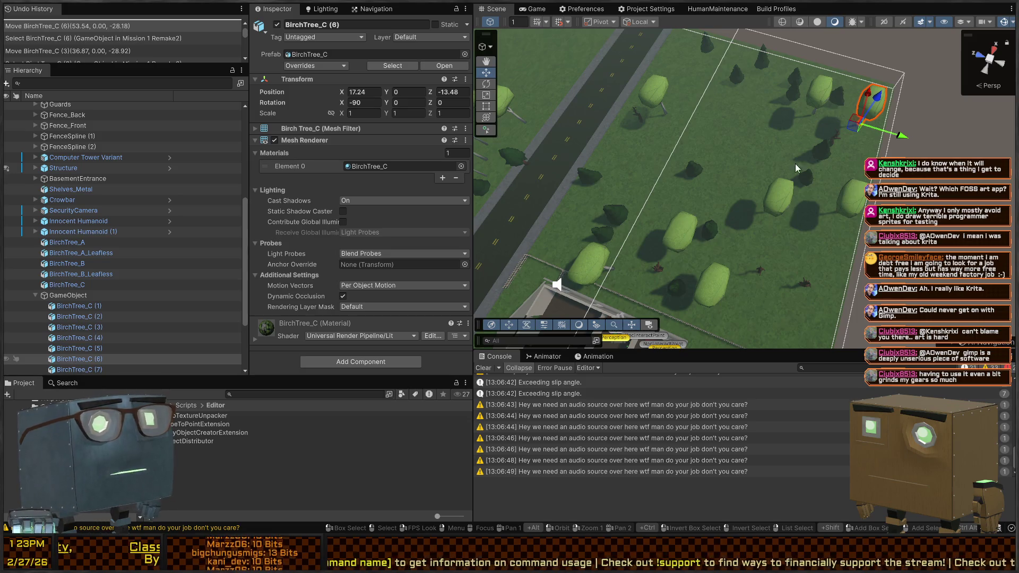
{"action": "mouse_move", "coordinate": [796, 168]}
{"action": "left_mouse_down"}
{"action": "mouse_move", "coordinate": [662, 84]}
{"action": "mouse_move", "coordinate": [683, 48]}
{"action": "mouse_move", "coordinate": [673, 39]}
{"action": "mouse_move", "coordinate": [652, 24]}
{"action": "mouse_move", "coordinate": [626, 37]}
{"action": "left_mouse_up"}
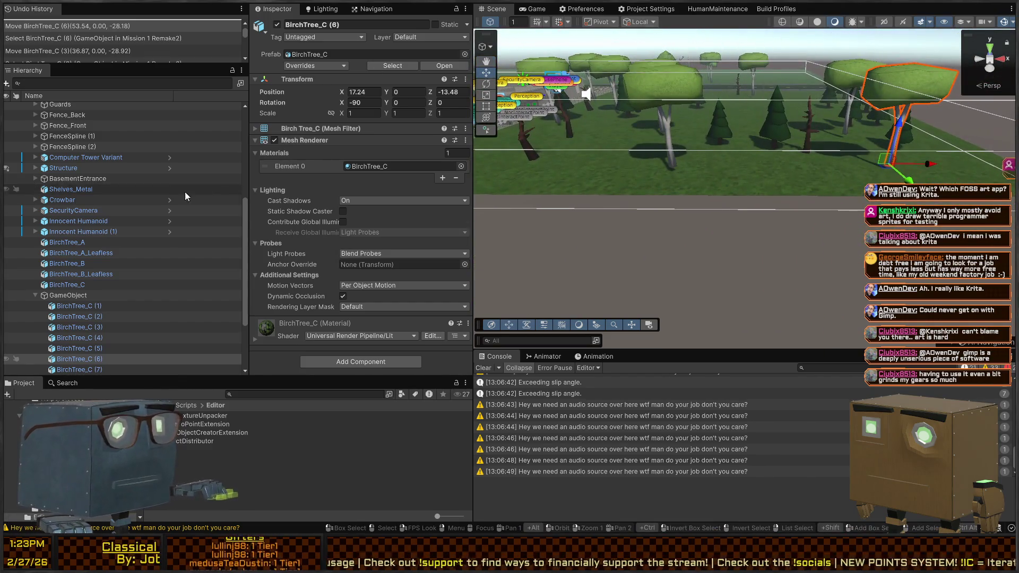
Move the birch GameObject parent to 36.3, -0.79, -14.7 and fly around to check
{"action": "left_click", "coordinate": [86, 295]}
{"action": "mouse_move", "coordinate": [694, 80]}
{"action": "left_mouse_down"}
{"action": "mouse_move", "coordinate": [747, 181]}
{"action": "mouse_move", "coordinate": [740, 192]}
{"action": "left_mouse_up"}
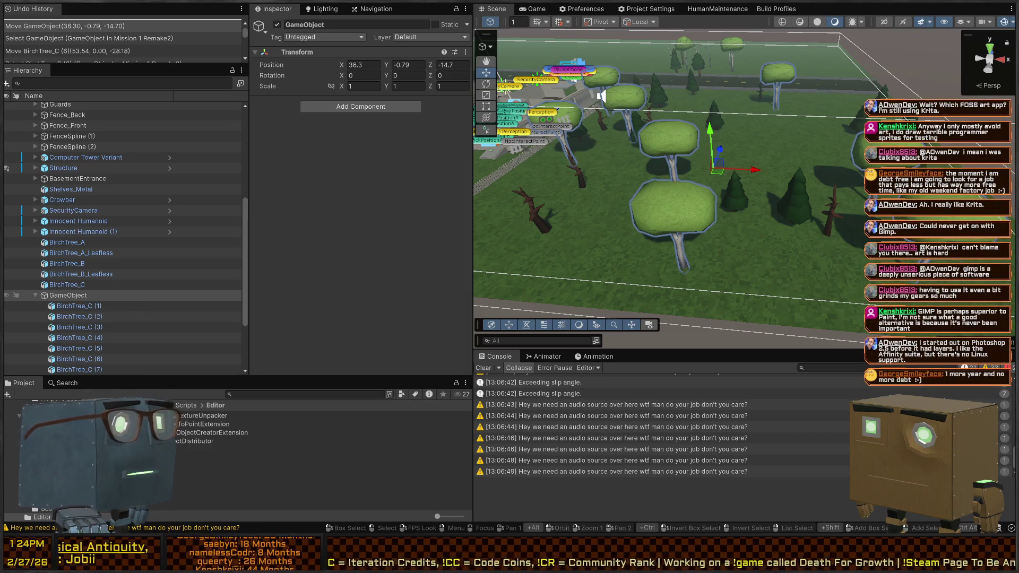
{"action": "key", "text": "Up"}
{"action": "key", "text": "Right"}
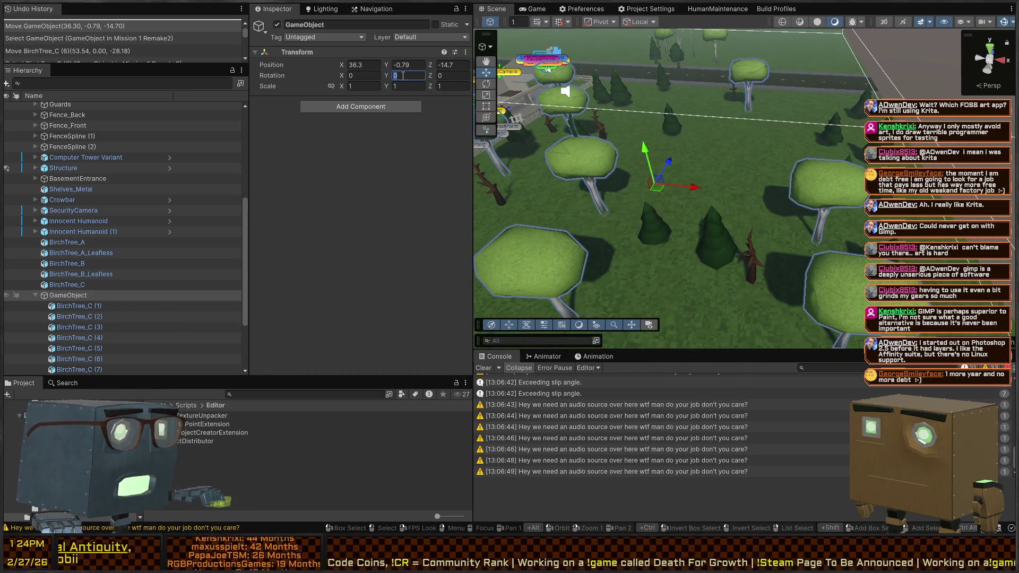
Select BirchTree_C (1)–(8) and give them Rotation Y of R(-180,180)
{"action": "left_click", "coordinate": [105, 317]}
{"action": "scroll", "coordinate": [106, 317], "scroll_direction": "down", "scroll_amount": 3}
{"action": "left_click", "coordinate": [111, 295], "text": "shift"}
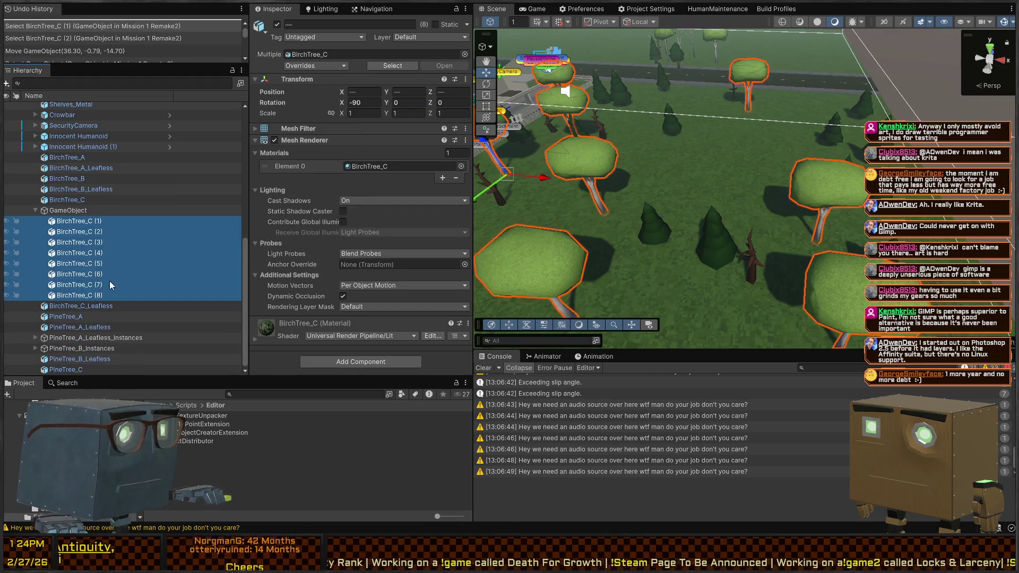
{"action": "left_click_drag", "start_coordinate": [386, 106], "coordinate": [417, 107]}
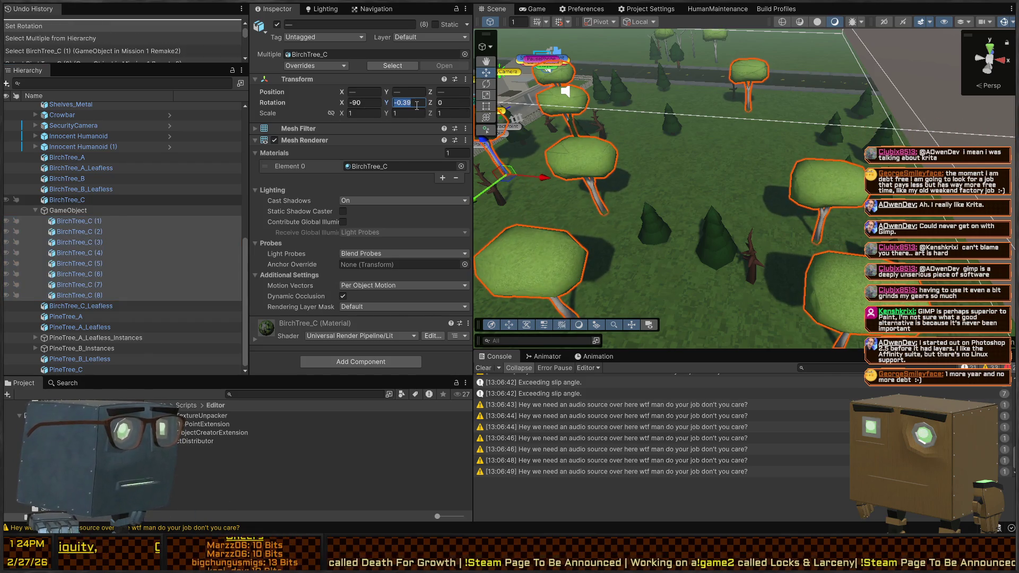
{"action": "type", "text": "R(-180,18"}
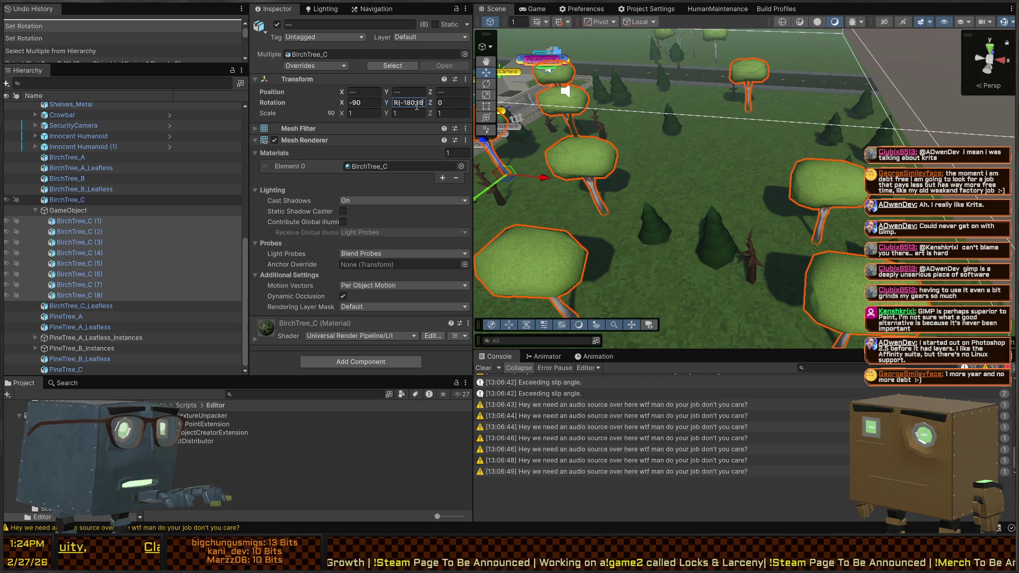
{"action": "key", "text": "Escape"}
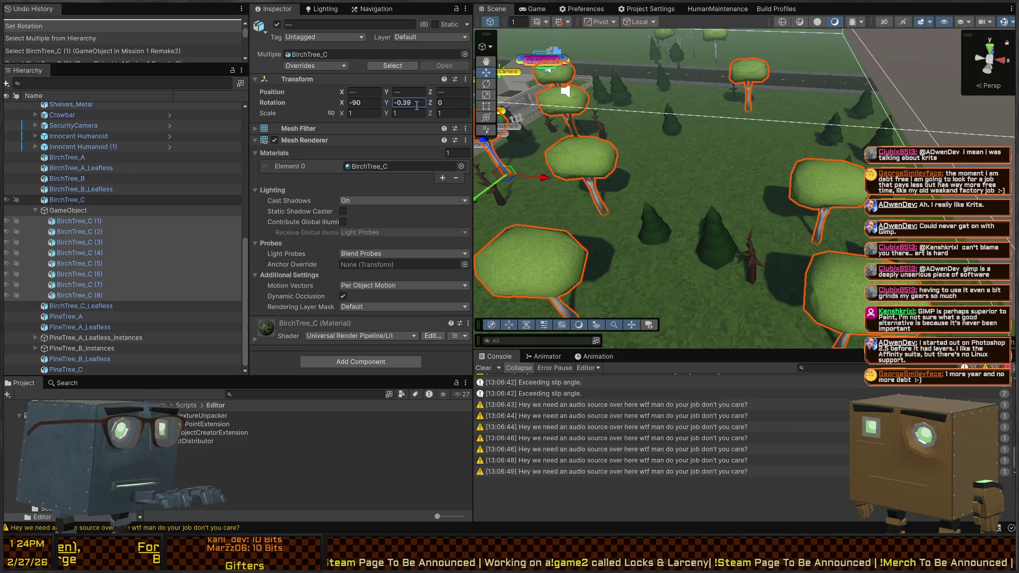
{"action": "left_click", "coordinate": [408, 92]}
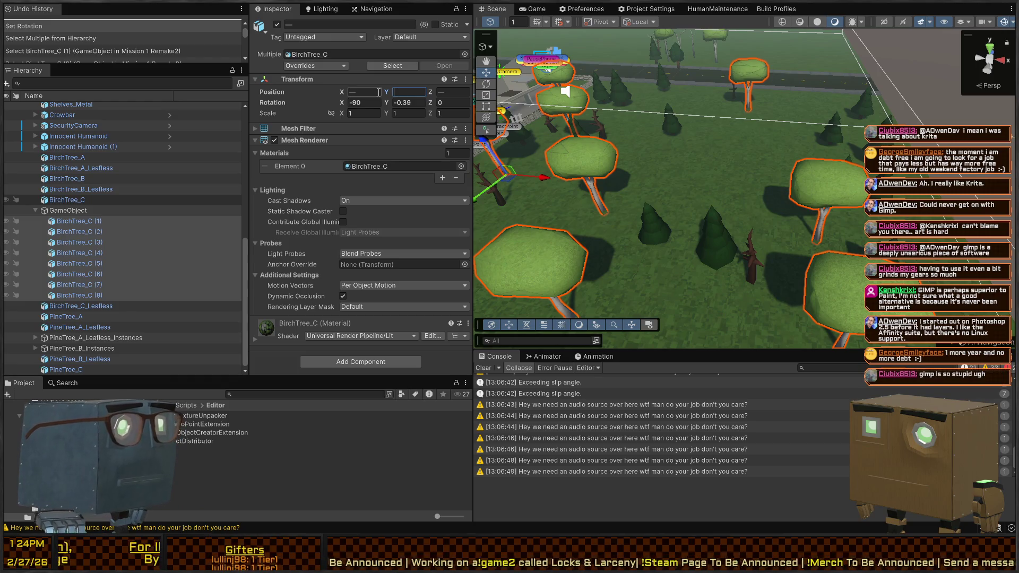
{"action": "left_click", "coordinate": [409, 102]}
{"action": "type", "text": "R(-180,"}
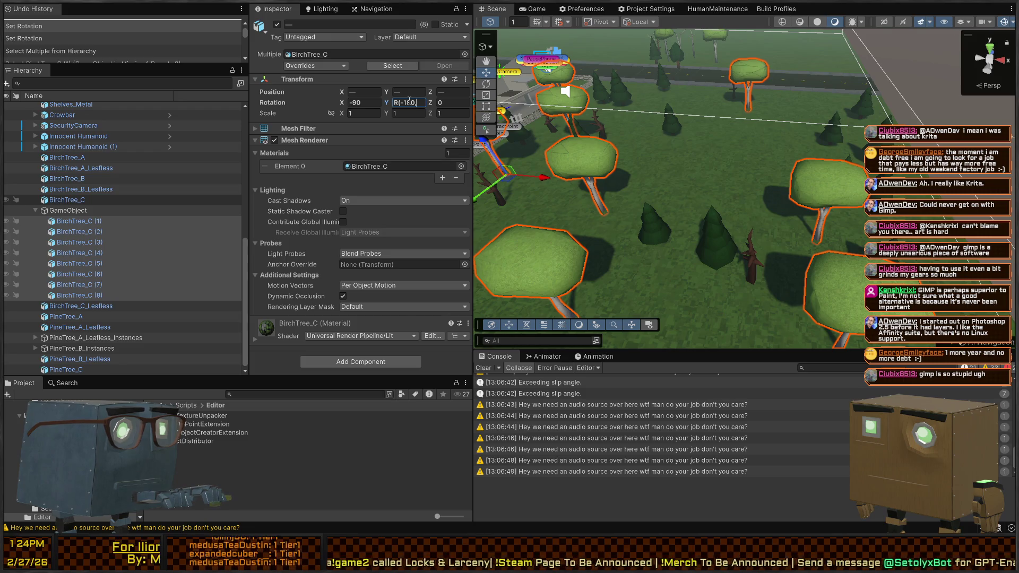
{"action": "type", "text": "180)"}
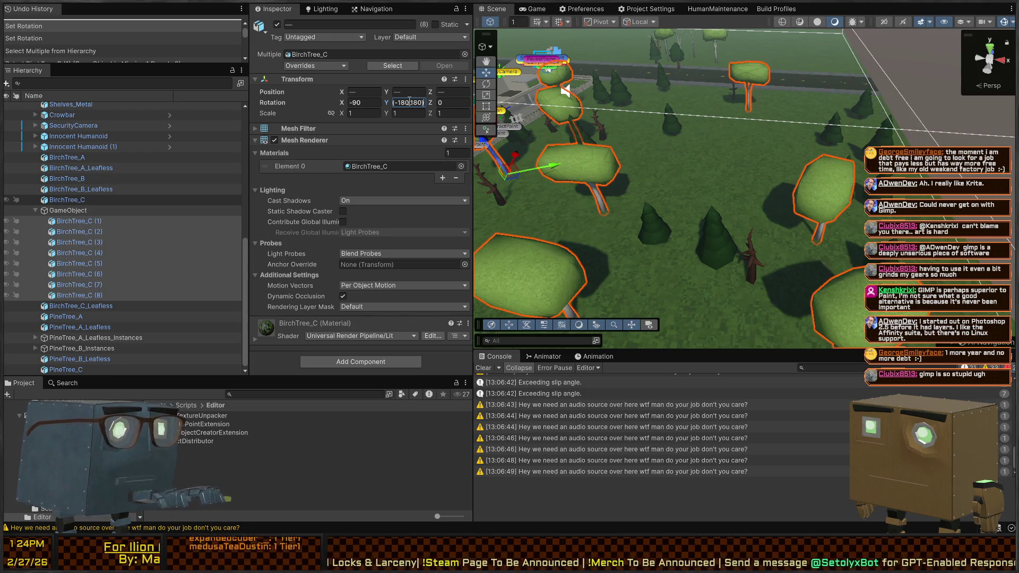
{"action": "key", "text": "Return"}
{"action": "mouse_move", "coordinate": [674, 136]}
{"action": "left_mouse_down"}
{"action": "mouse_move", "coordinate": [717, 164]}
{"action": "mouse_move", "coordinate": [738, 156]}
{"action": "left_mouse_up"}
{"action": "left_click", "coordinate": [371, 113]}
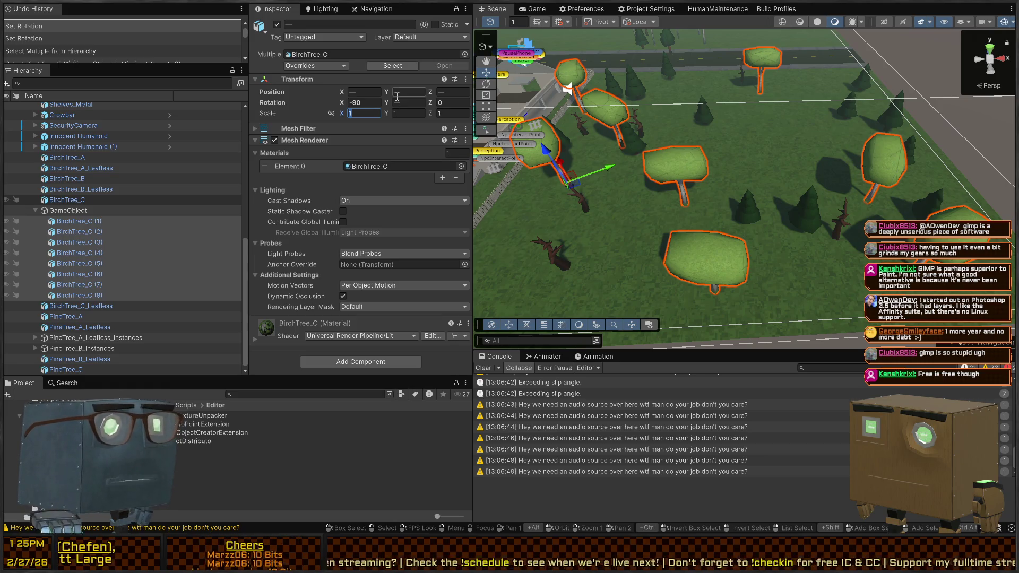
Enter R(.8,1.2) into the eight birches' Scale X, Y and Z fields
{"action": "left_click_drag", "start_coordinate": [711, 201], "coordinate": [708, 168]}
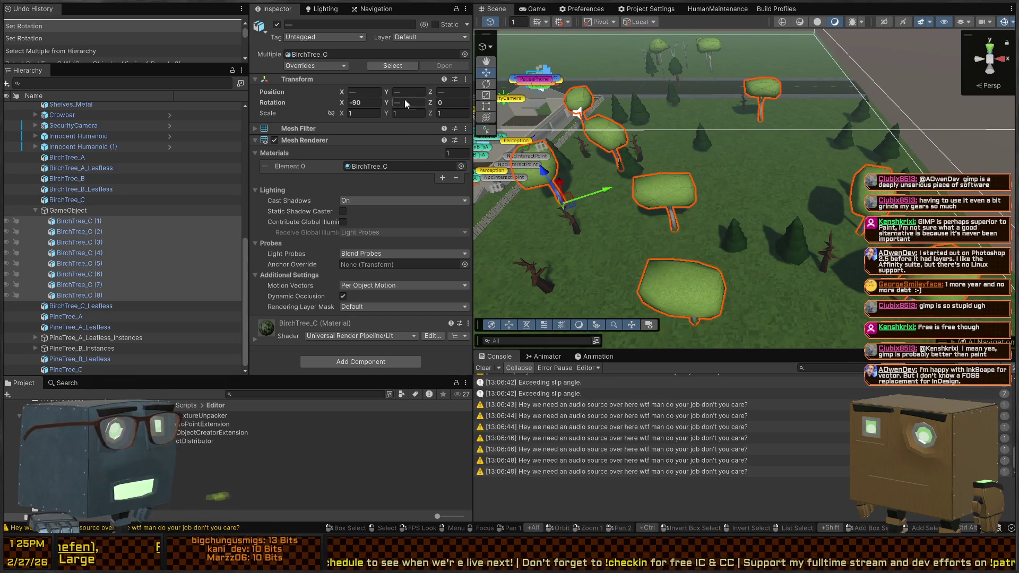
{"action": "left_click", "coordinate": [374, 114]}
{"action": "key", "text": "BackSpace"}
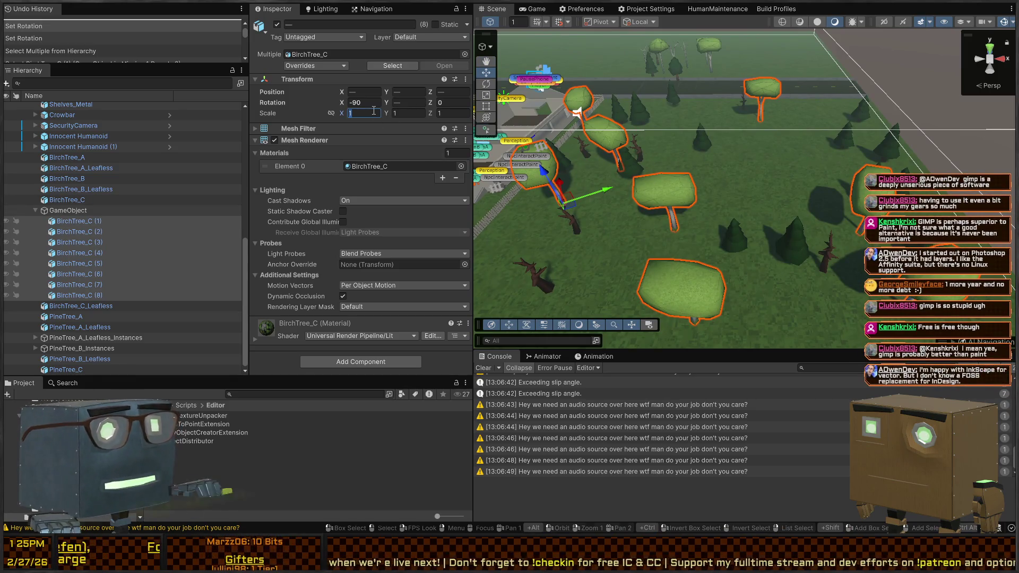
{"action": "type", "text": "R(.8,"}
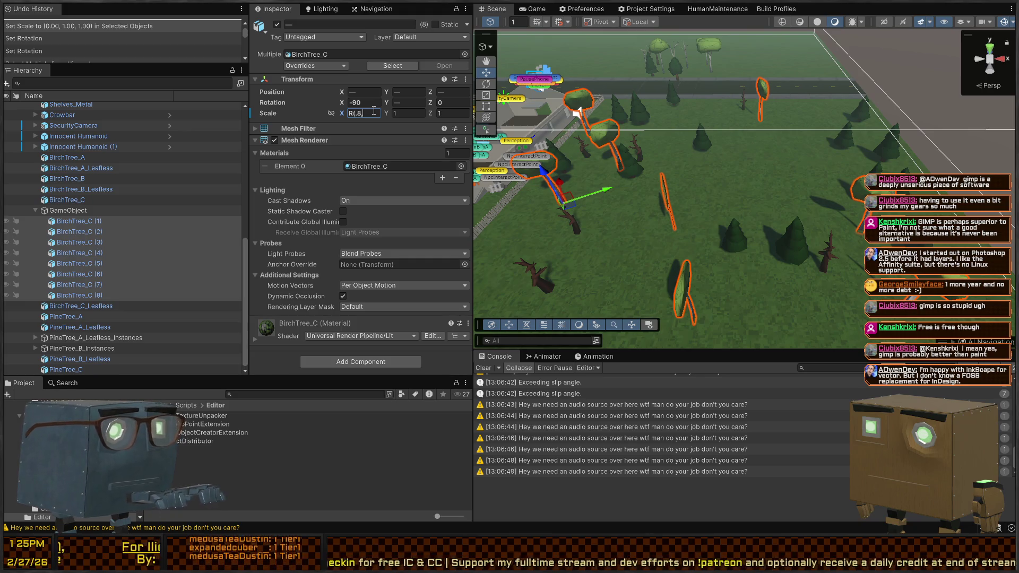
{"action": "type", "text": ")"}
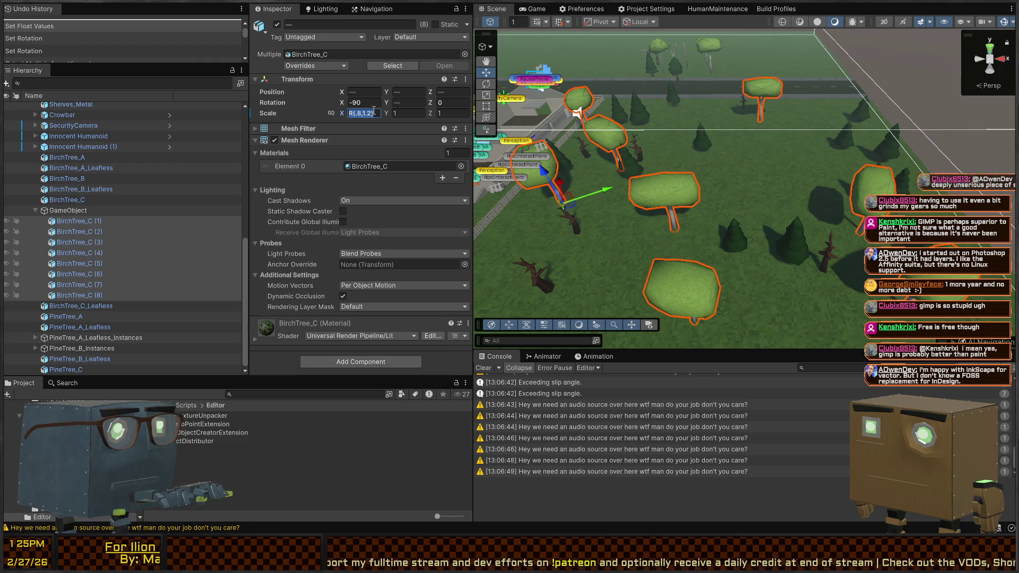
{"action": "type", "text": "R(.8,1.2)"}
{"action": "type", "text": "R(.8,1.2)"}
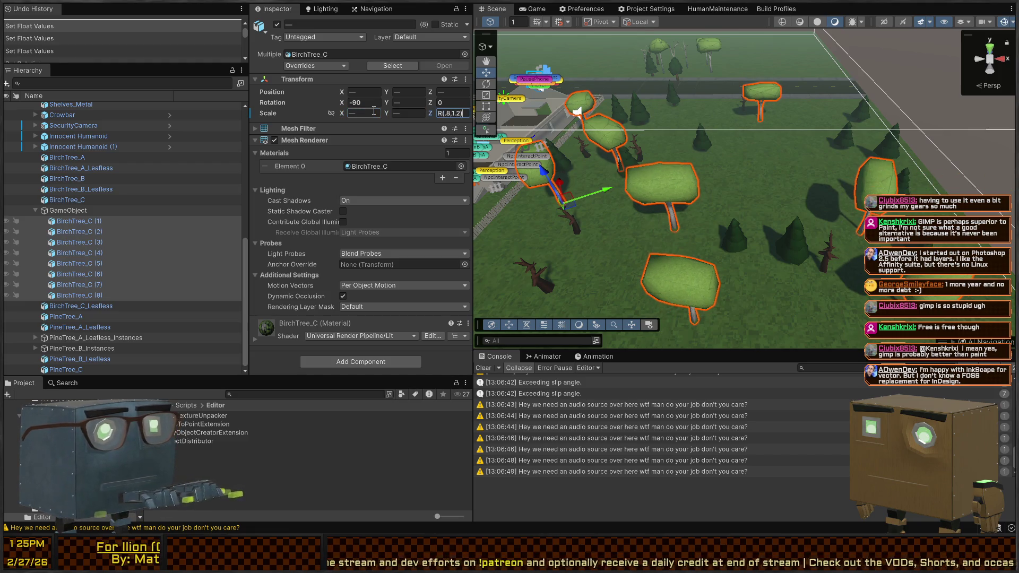
Fly the Scene camera forward over the trees and along the road
{"action": "right_click", "coordinate": [692, 148]}
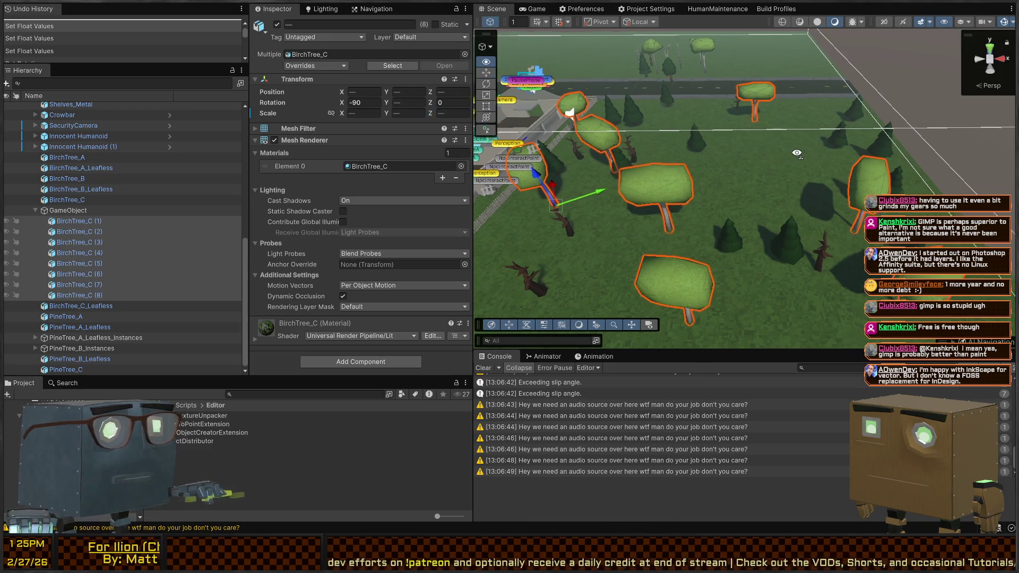
{"action": "key", "text": "w"}
{"action": "key", "text": "w"}
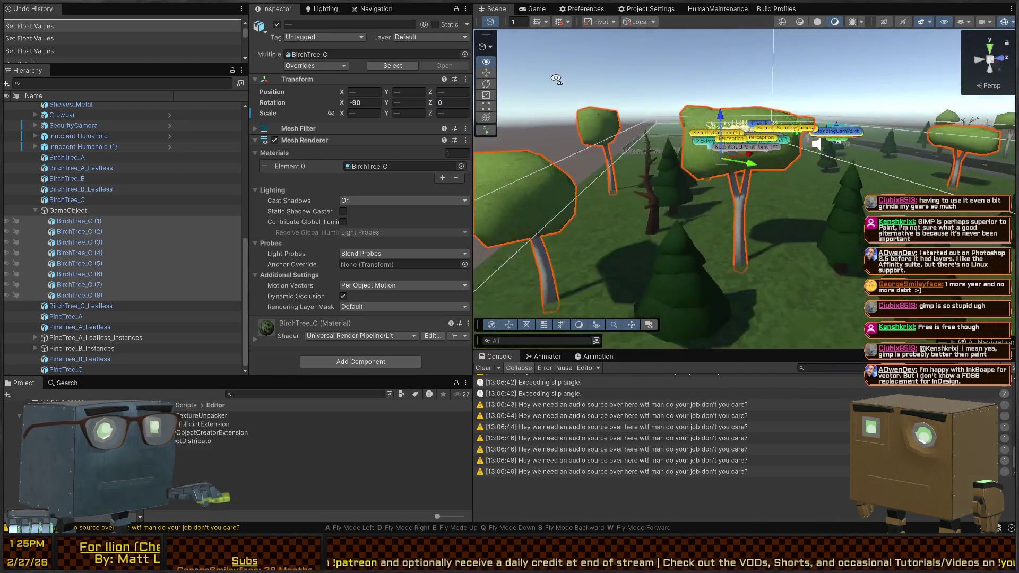
{"action": "key", "text": "w"}
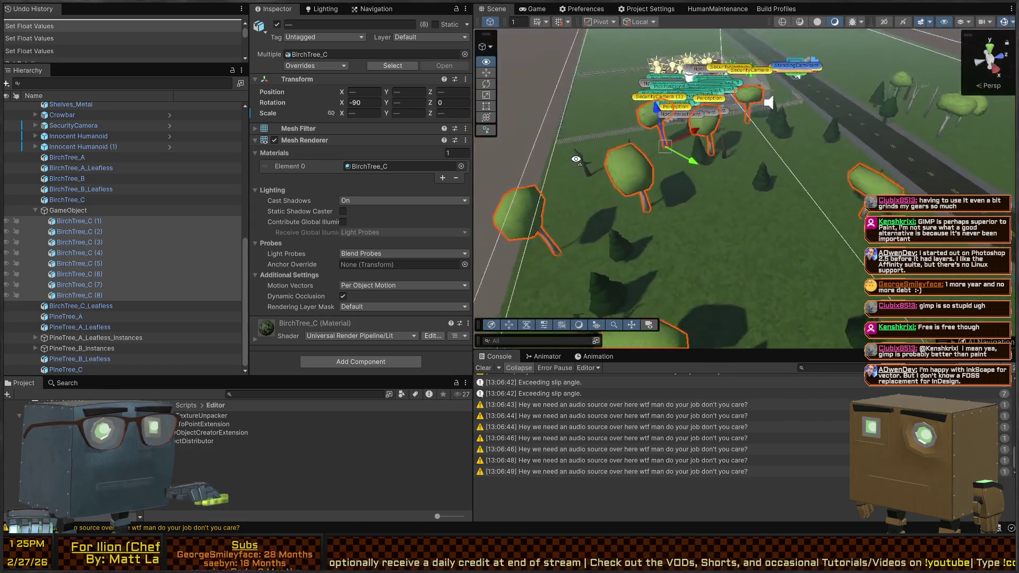
{"action": "key", "text": "w"}
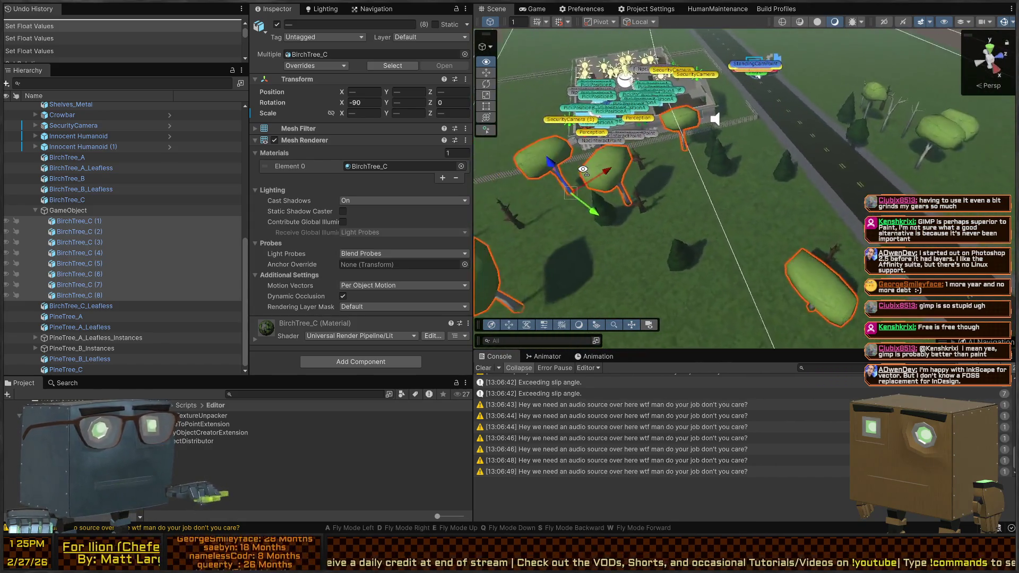
{"action": "key", "text": "w"}
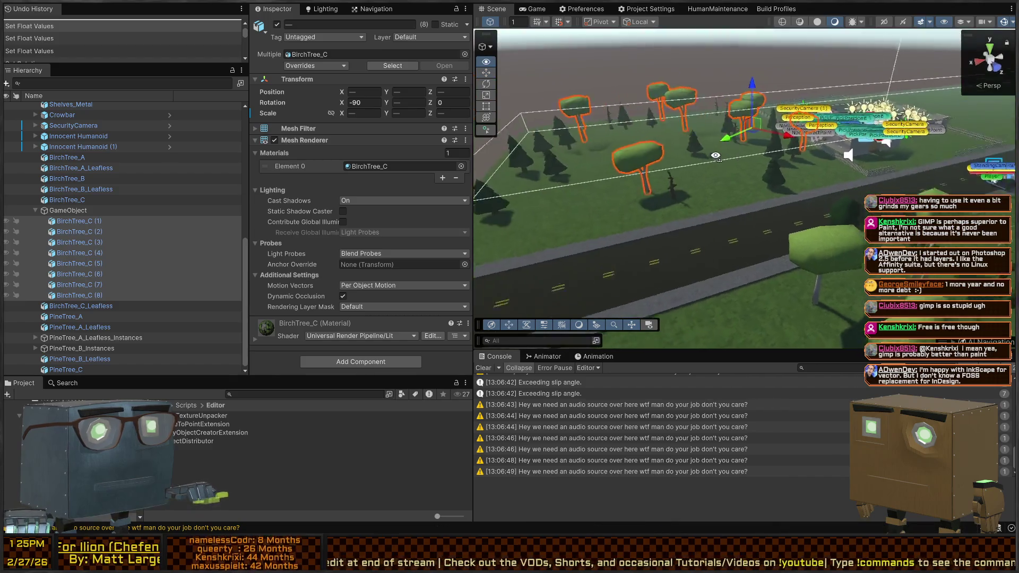
{"action": "left_click", "coordinate": [781, 120]}
{"action": "key", "text": "w"}
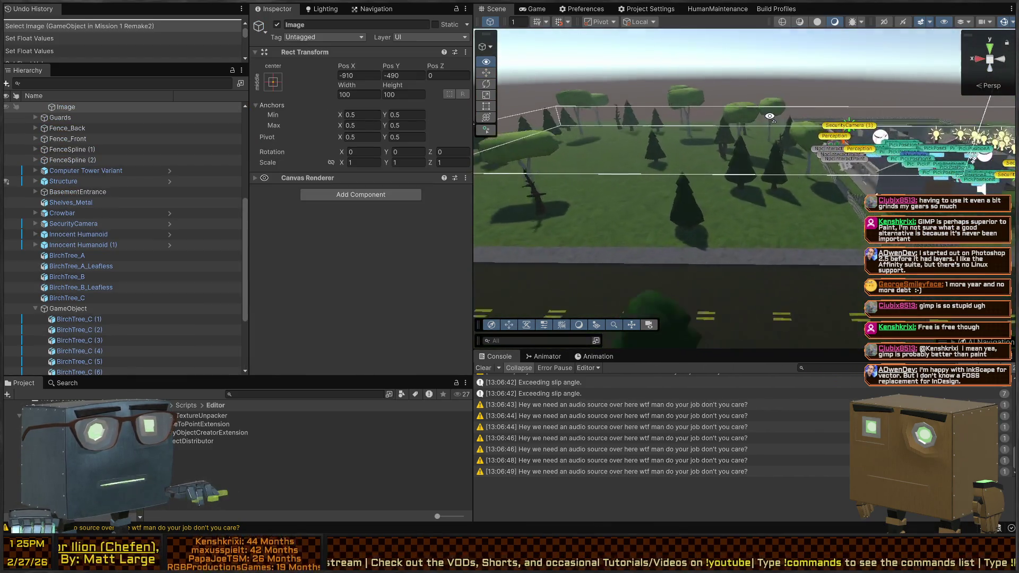
{"action": "key", "text": "s"}
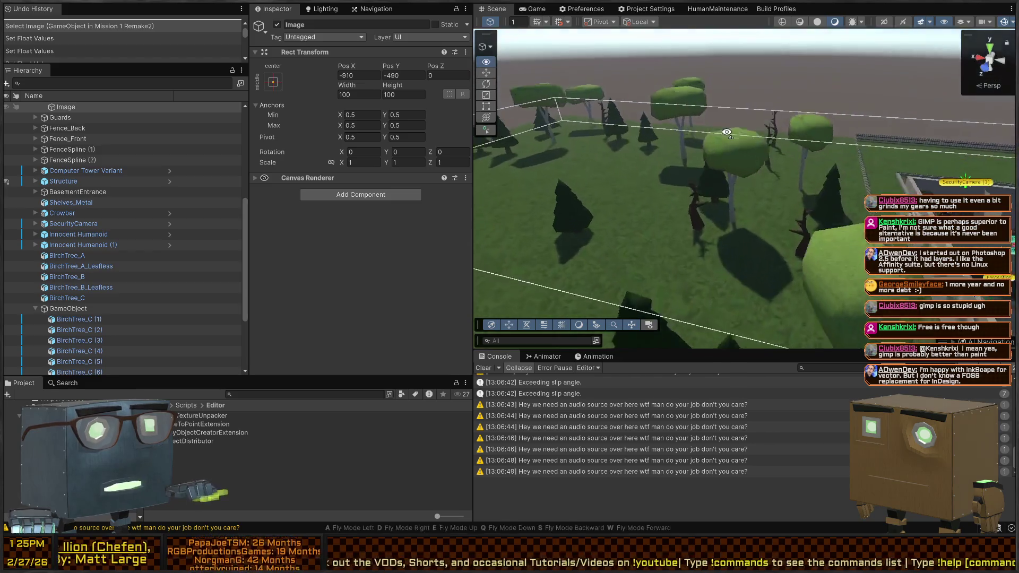
Move BirchTree_C (5) left across the ground, frame it, then enter Play mode
{"action": "left_click", "coordinate": [730, 177]}
{"action": "left_click", "coordinate": [736, 201]}
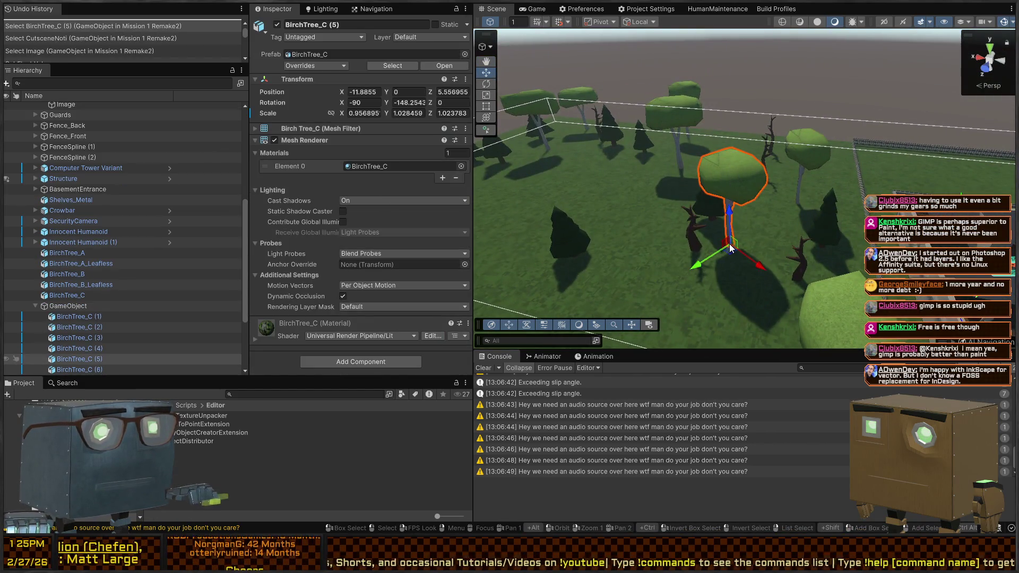
{"action": "mouse_move", "coordinate": [730, 248]}
{"action": "left_mouse_down"}
{"action": "mouse_move", "coordinate": [584, 227]}
{"action": "mouse_move", "coordinate": [653, 238]}
{"action": "mouse_move", "coordinate": [612, 205]}
{"action": "mouse_move", "coordinate": [475, 207]}
{"action": "mouse_move", "coordinate": [552, 226]}
{"action": "left_mouse_up"}
{"action": "key", "text": "w"}
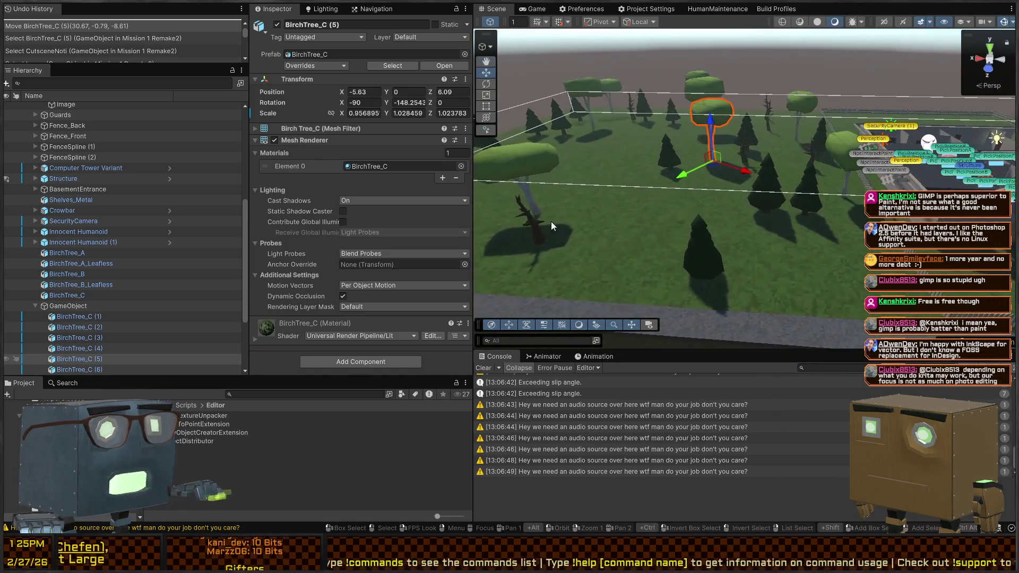
{"action": "mouse_move", "coordinate": [708, 162]}
{"action": "left_mouse_down"}
{"action": "mouse_move", "coordinate": [711, 180]}
{"action": "mouse_move", "coordinate": [847, 117]}
{"action": "left_mouse_up"}
{"action": "key", "text": "f"}
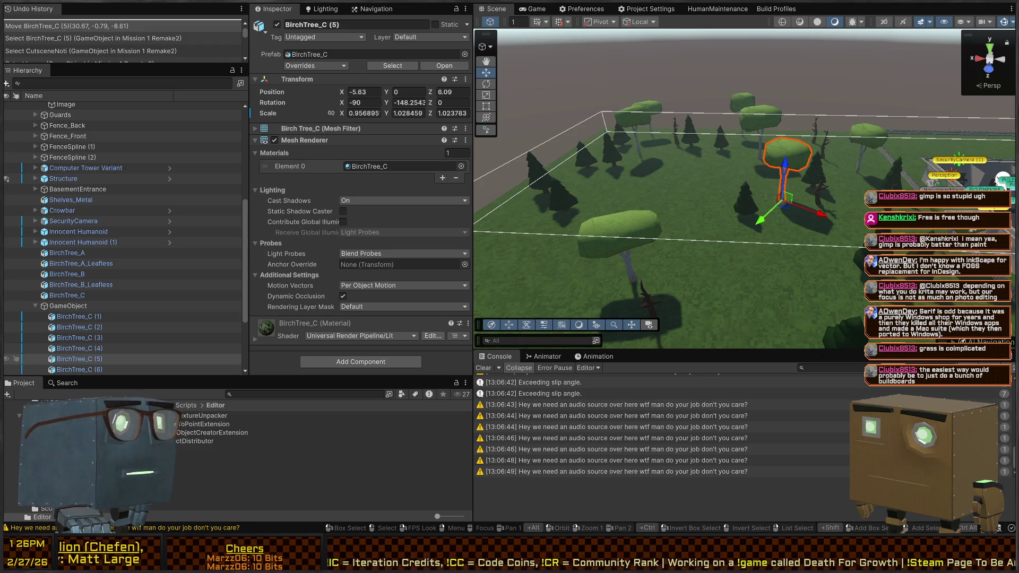
{"action": "mouse_move", "coordinate": [849, 159]}
{"action": "left_mouse_down"}
{"action": "mouse_move", "coordinate": [884, 137]}
{"action": "mouse_move", "coordinate": [605, 142]}
{"action": "mouse_move", "coordinate": [649, 155]}
{"action": "mouse_move", "coordinate": [579, 173]}
{"action": "left_mouse_up"}
{"action": "key", "text": "ctrl+p"}
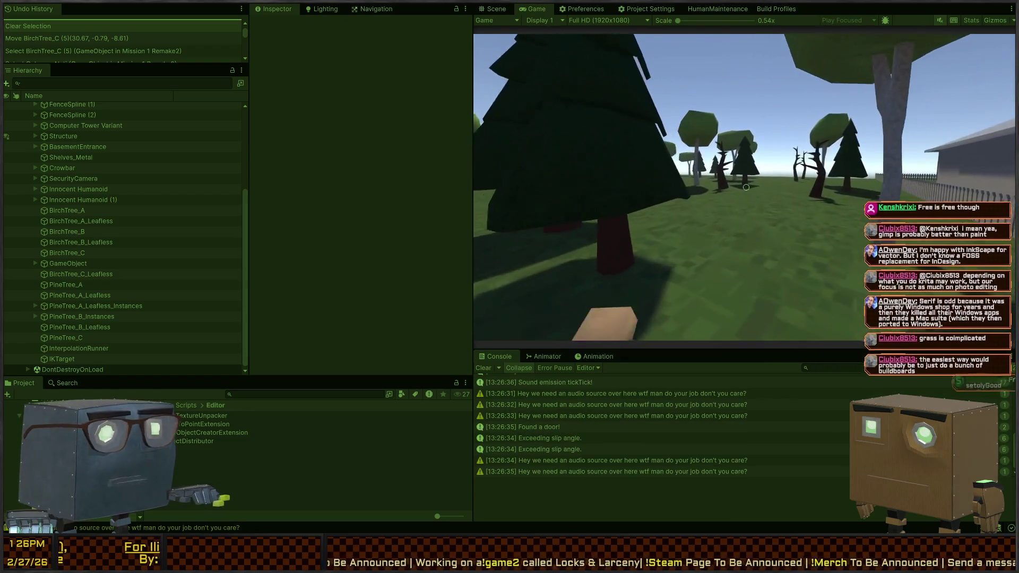
Walk forward past the trees and building toward the pines, then stop Play mode
{"action": "key", "text": "w"}
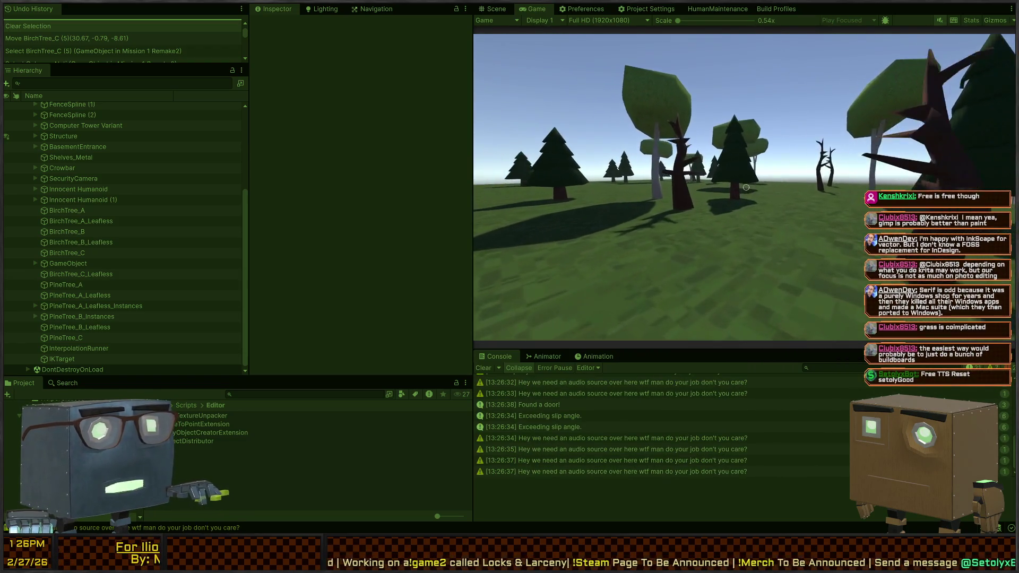
{"action": "key", "text": "w"}
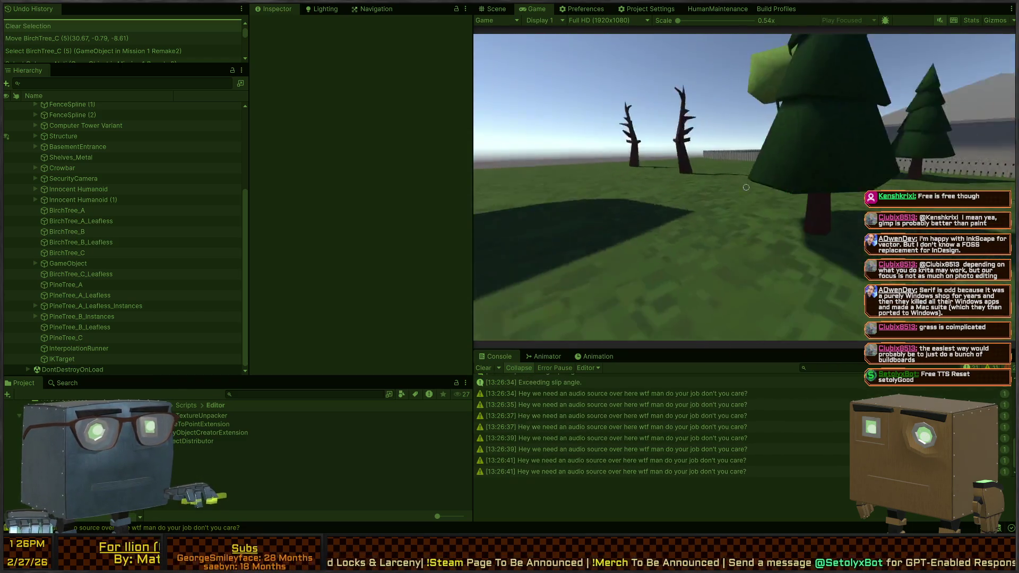
{"action": "key", "text": "w"}
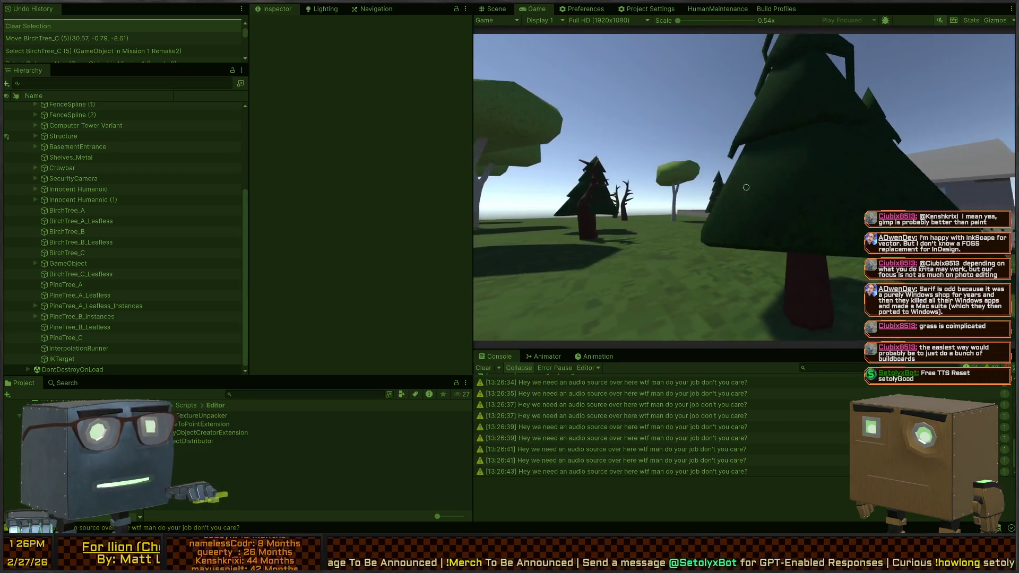
{"action": "key", "text": "s"}
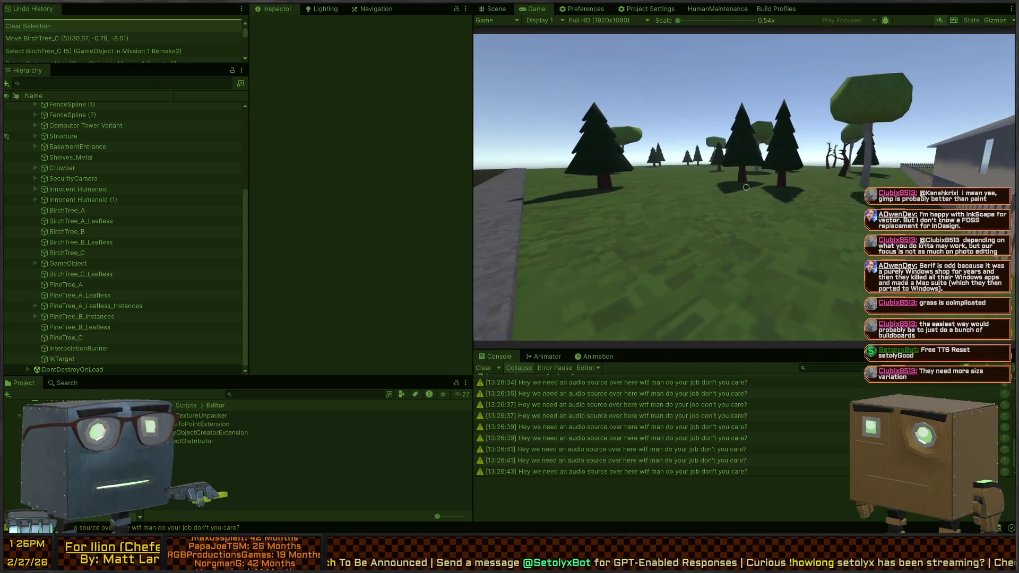
{"action": "key", "text": "ctrl+p"}
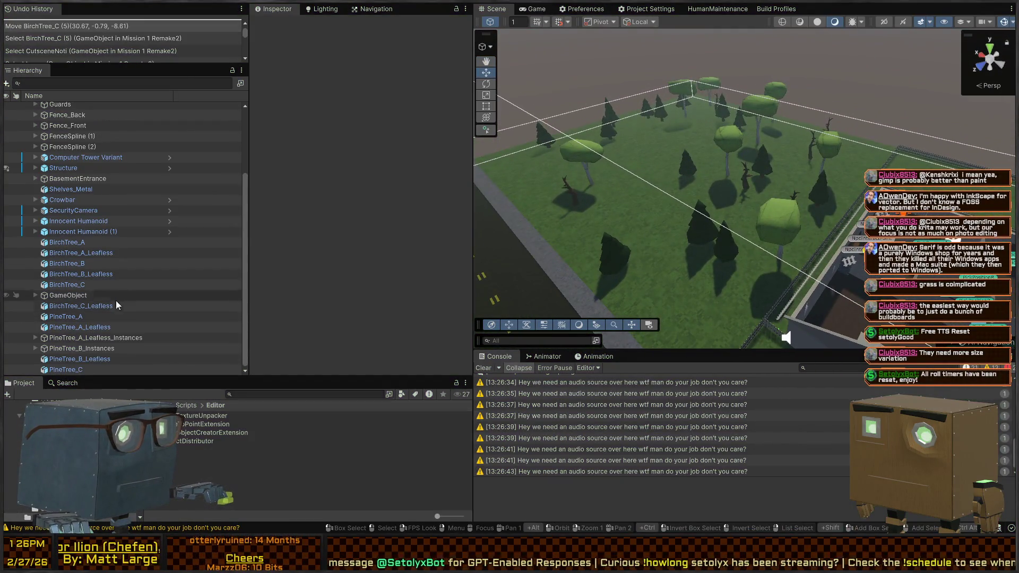
Copy PineTree_B and paste copies into PineTree_B_Instances up to PineTree_B (25)
{"action": "left_click", "coordinate": [40, 338]}
{"action": "left_click", "coordinate": [39, 349]}
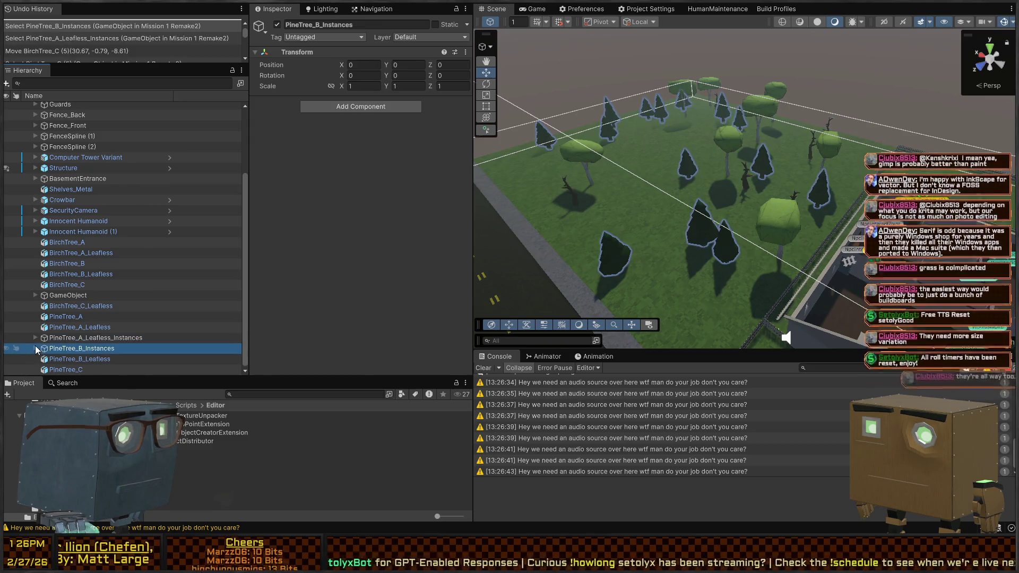
{"action": "left_click", "coordinate": [35, 348]}
{"action": "left_click", "coordinate": [96, 359]}
{"action": "scroll", "coordinate": [96, 338], "scroll_direction": "down", "scroll_amount": 5}
{"action": "key", "text": "ctrl+c"}
{"action": "key", "text": "ctrl+v"}
{"action": "key", "text": "ctrl+v"}
{"action": "key", "text": "ctrl+v"}
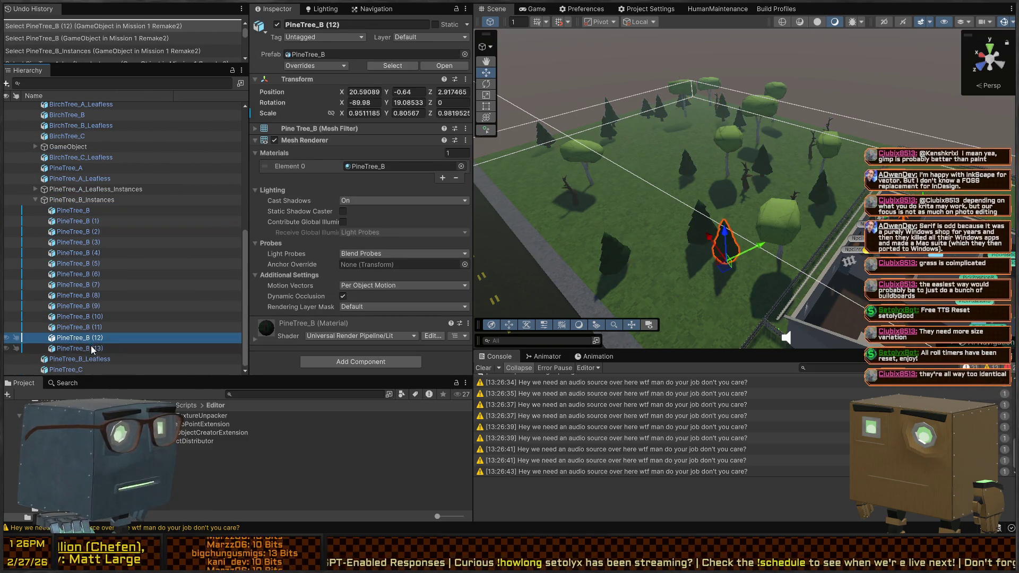
{"action": "key", "text": "ctrl+v"}
{"action": "key", "text": "ctrl+v"}
{"action": "key", "text": "ctrl+v"}
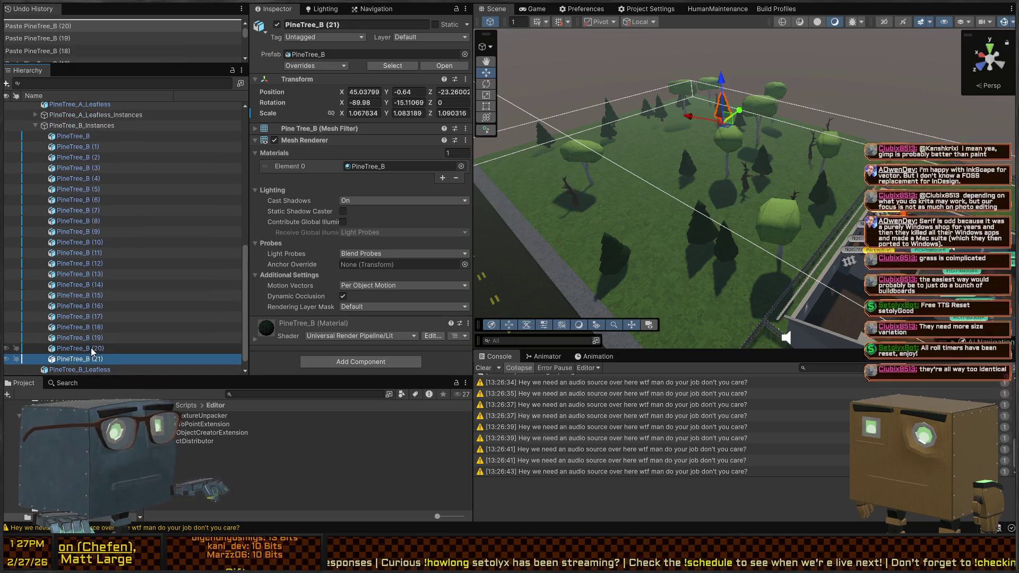
{"action": "scroll", "coordinate": [119, 127], "scroll_direction": "up", "scroll_amount": 3}
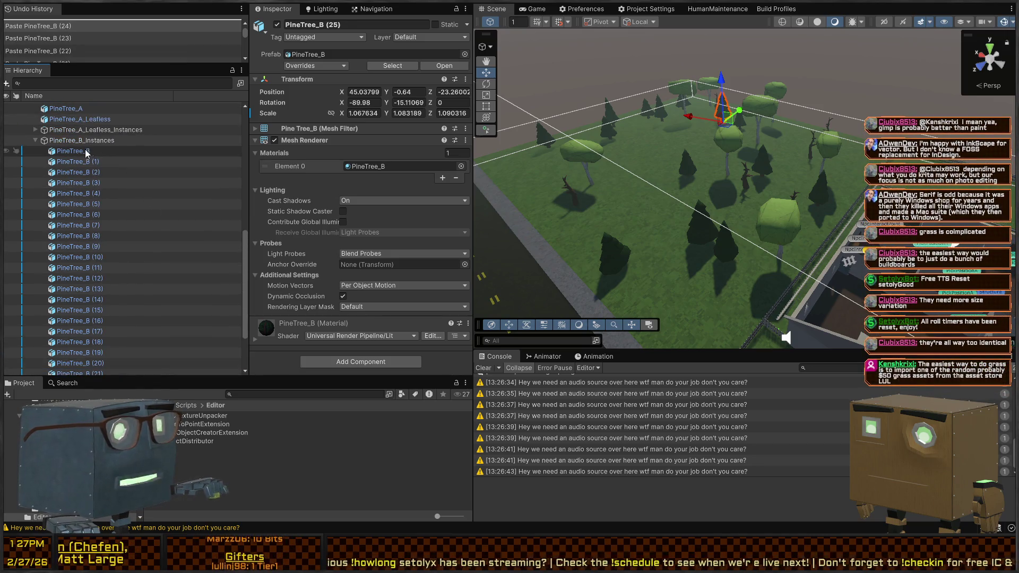
{"action": "left_click", "coordinate": [79, 152], "text": "shift"}
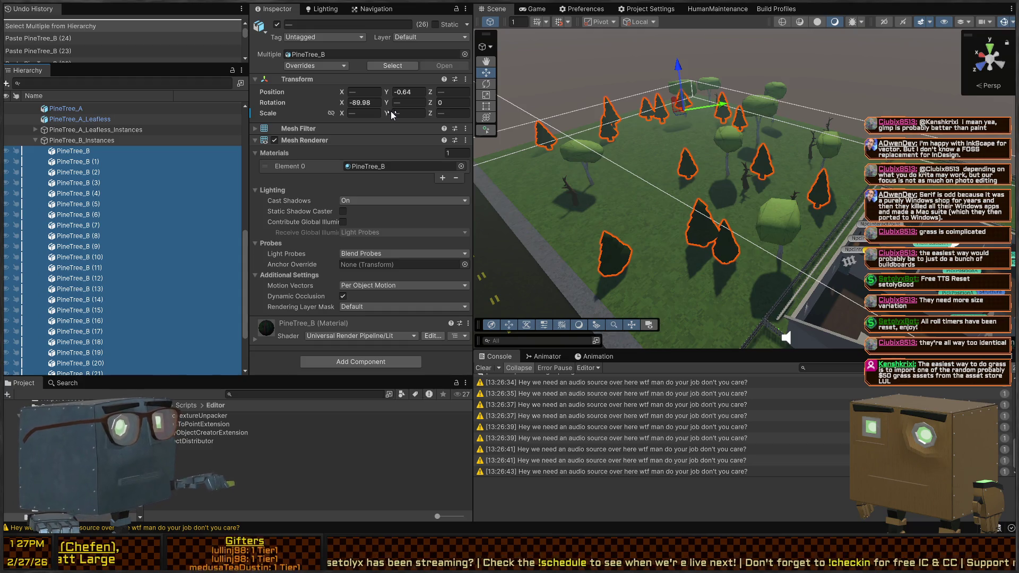
{"action": "key", "text": "Return"}
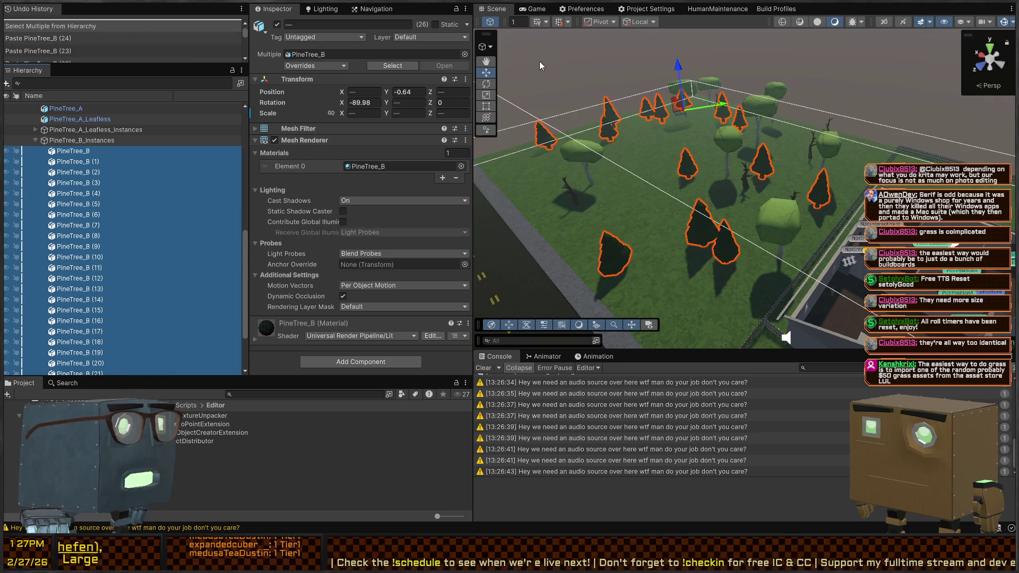
Paste PineTree_A copies (1) to (13) into PineTree_B_Instances and select them with the pines
{"action": "mouse_move", "coordinate": [531, 106]}
{"action": "left_mouse_down"}
{"action": "mouse_move", "coordinate": [516, 89]}
{"action": "mouse_move", "coordinate": [588, 133]}
{"action": "left_mouse_up"}
{"action": "left_click", "coordinate": [602, 191]}
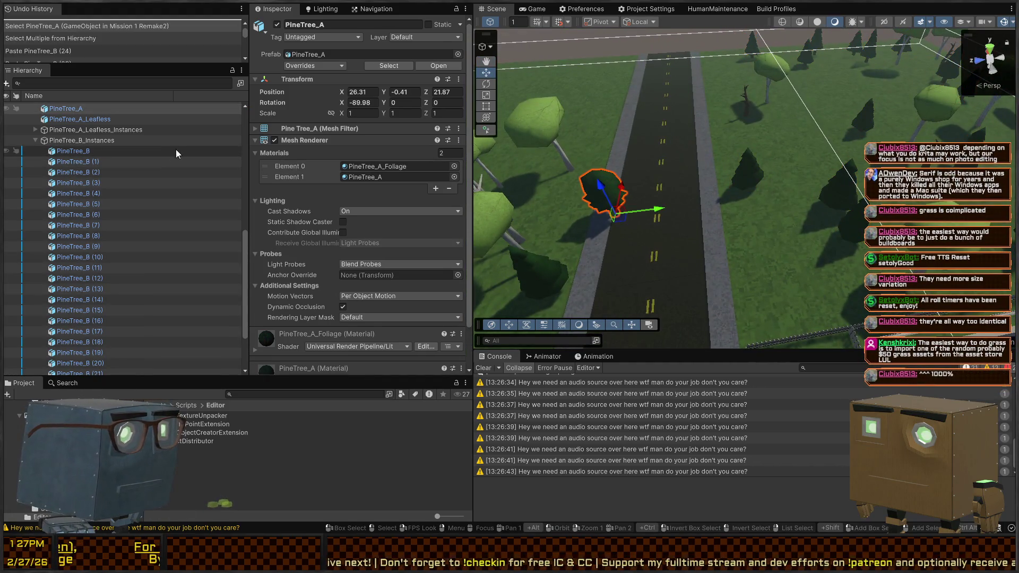
{"action": "key", "text": "ctrl+v"}
{"action": "mouse_move", "coordinate": [61, 119]}
{"action": "left_mouse_down"}
{"action": "mouse_move", "coordinate": [60, 155]}
{"action": "mouse_move", "coordinate": [82, 155]}
{"action": "left_mouse_up"}
{"action": "key", "text": "ctrl+v"}
{"action": "key", "text": "ctrl+v"}
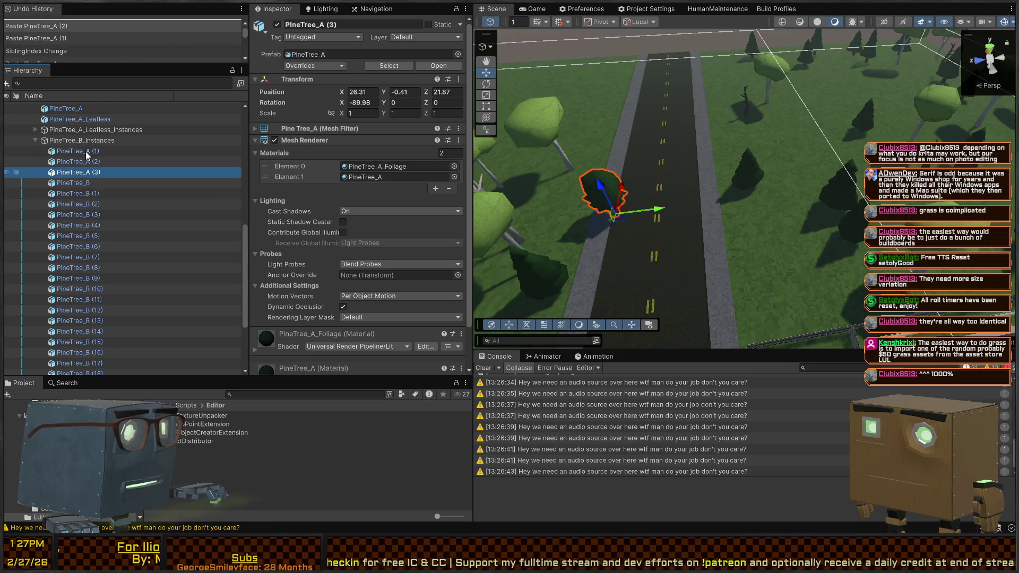
{"action": "key", "text": "ctrl+v"}
{"action": "key", "text": "ctrl+v"}
{"action": "key", "text": "ctrl+v"}
{"action": "left_click", "coordinate": [84, 151]}
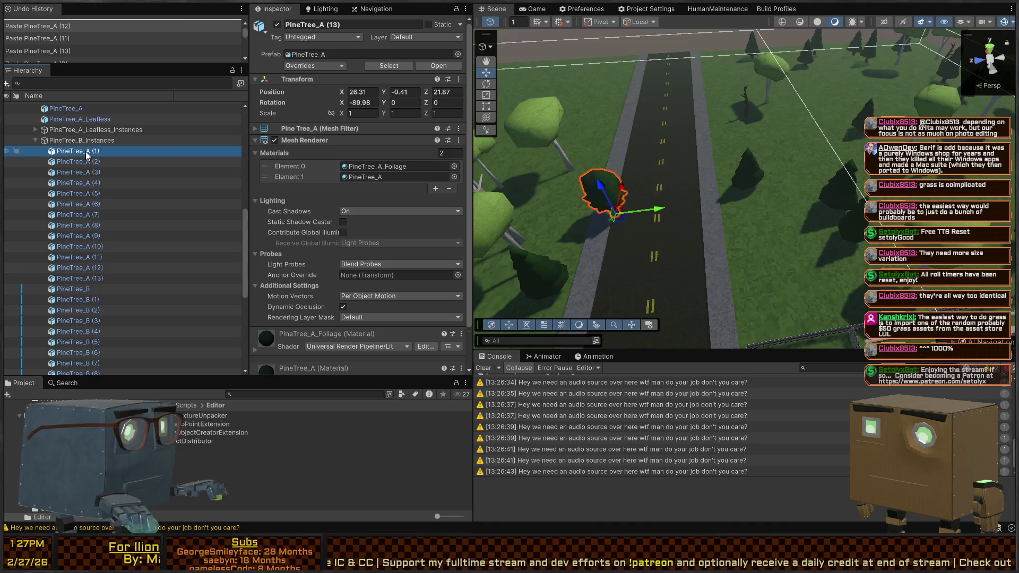
{"action": "scroll", "coordinate": [87, 159], "scroll_direction": "down", "scroll_amount": 6}
Give trees PineTree_A (1) through PineTree_B (25) a random 0.7–1.3 scale on X, Y and Z
{"action": "left_click", "coordinate": [100, 348], "text": "shift"}
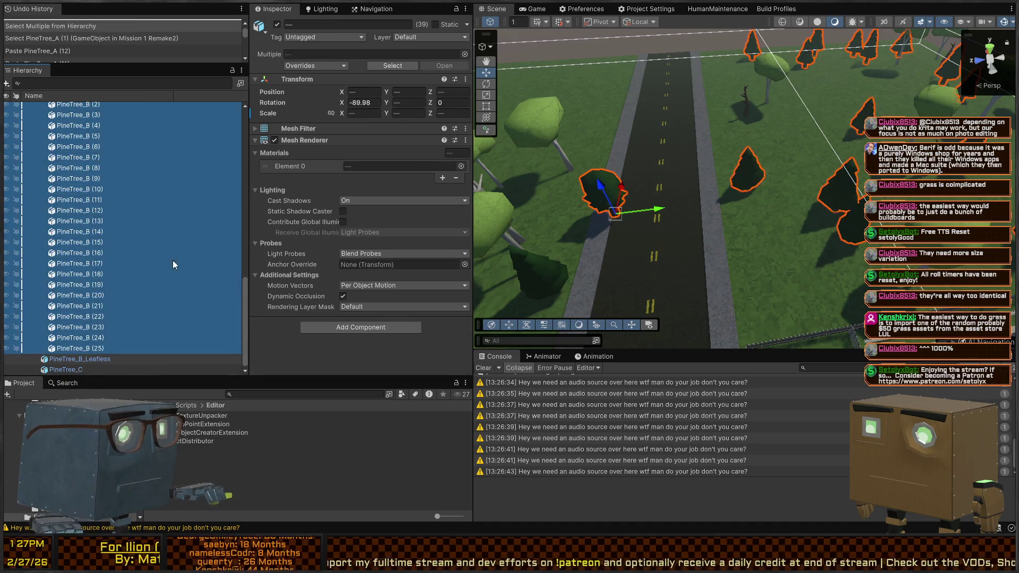
{"action": "left_click", "coordinate": [364, 113]}
{"action": "type", "text": "R(.7f,1.3"}
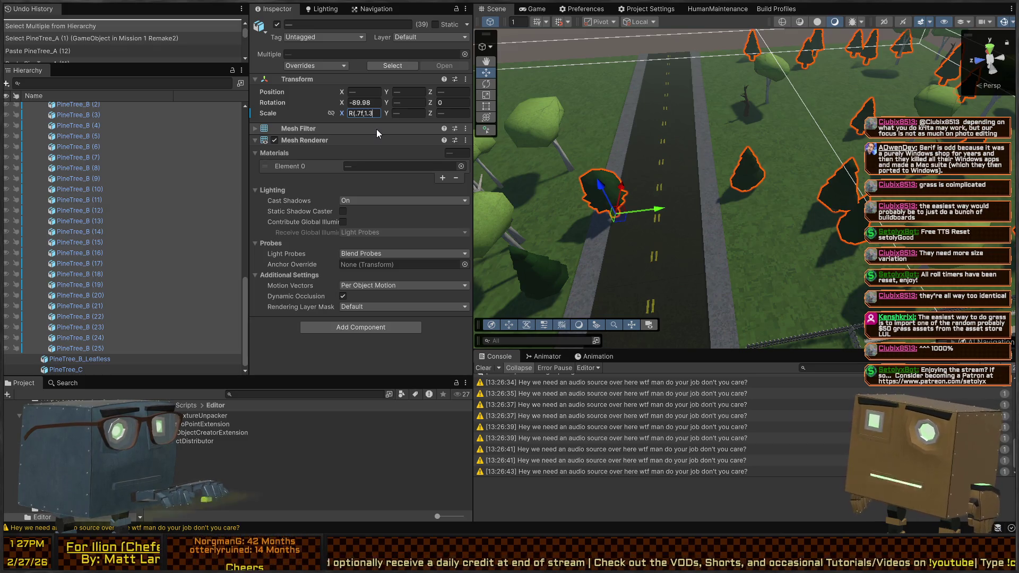
{"action": "type", "text": "f)"}
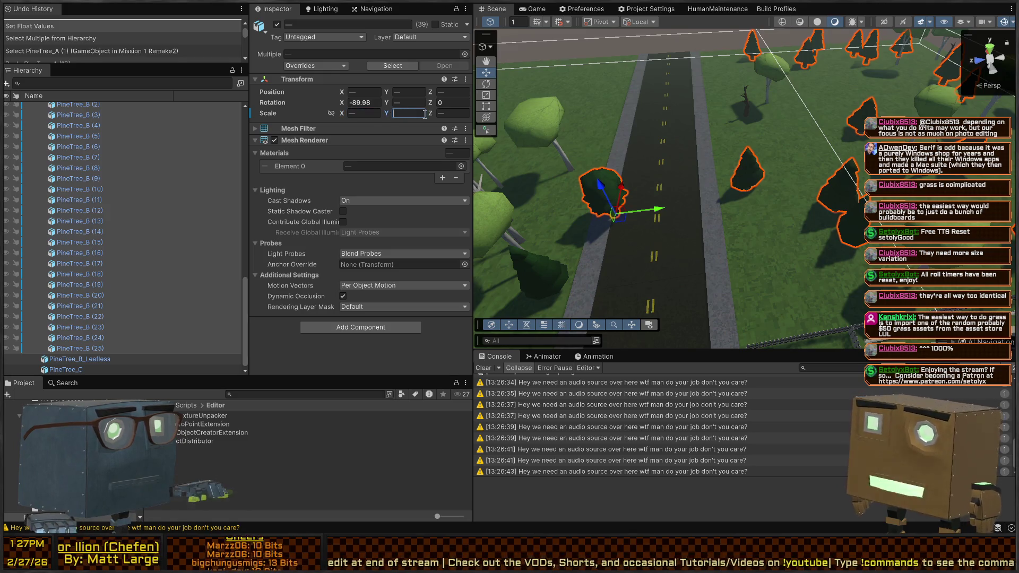
{"action": "key", "text": "ctrl+v"}
{"action": "key", "text": "Return"}
{"action": "left_click", "coordinate": [457, 113]}
{"action": "key", "text": "ctrl+v"}
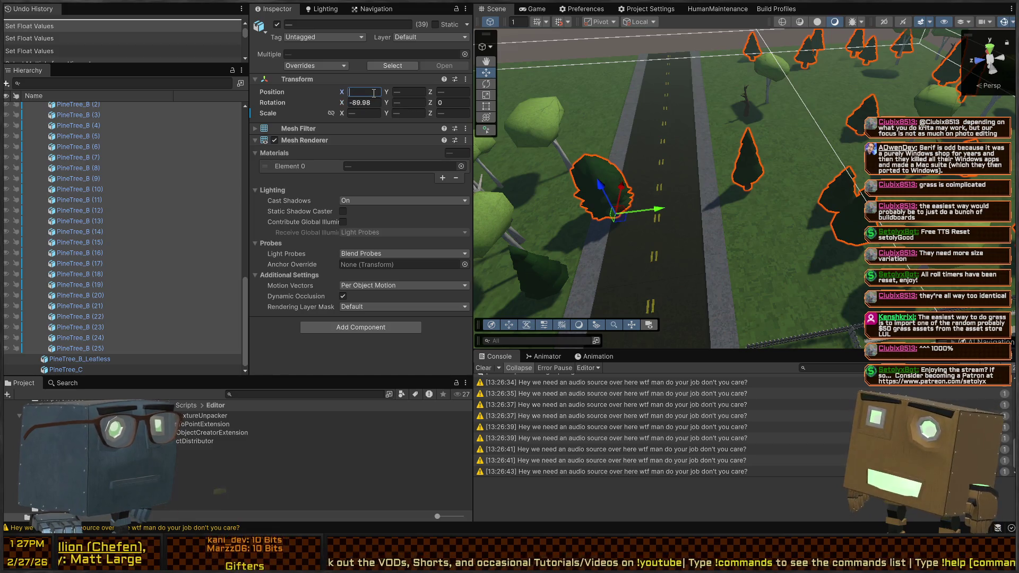
Randomize the trees' X position with Z at zero, and move PineTree_B_Instances onto the field
{"action": "type", "text": "R(-12"}
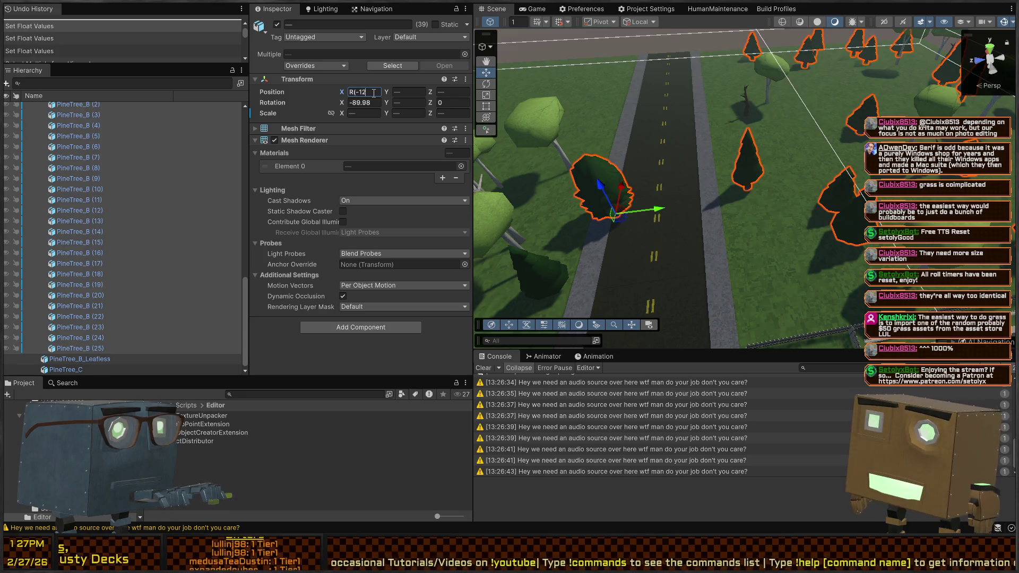
{"action": "type", "text": ","}
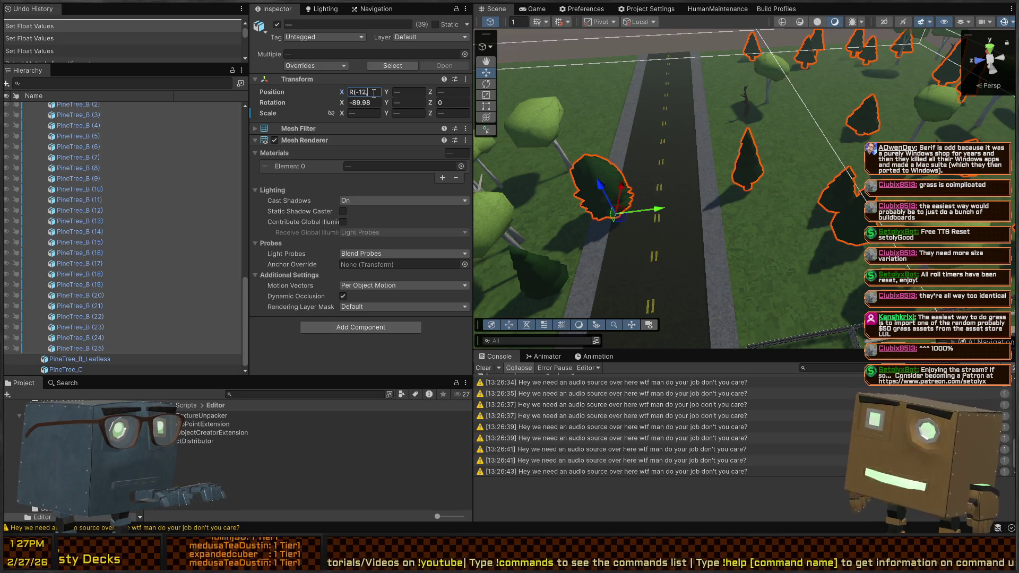
{"action": "type", "text": ")"}
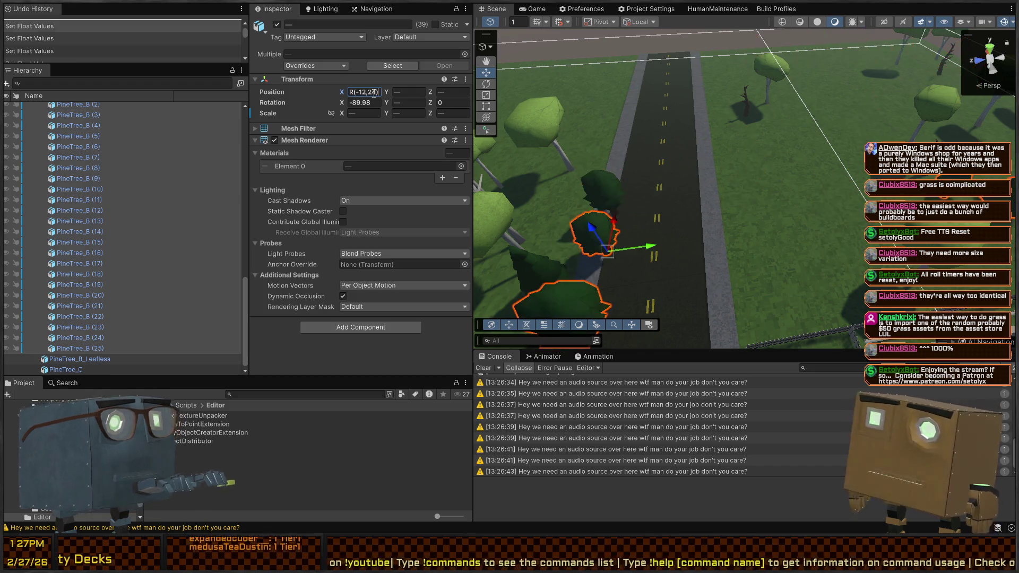
{"action": "key", "text": "BackSpace"}
{"action": "type", "text": "1"}
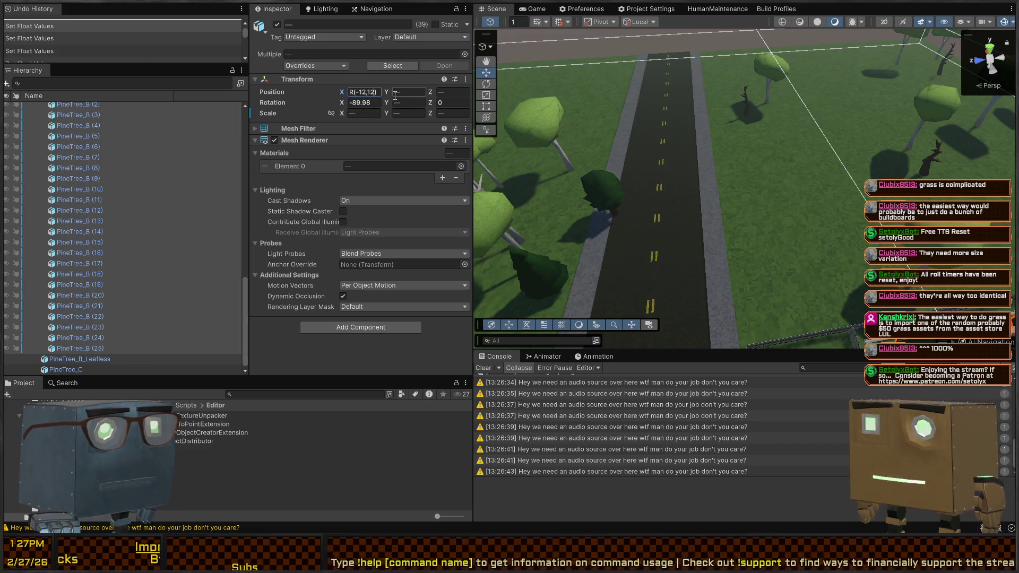
{"action": "key", "text": "Tab"}
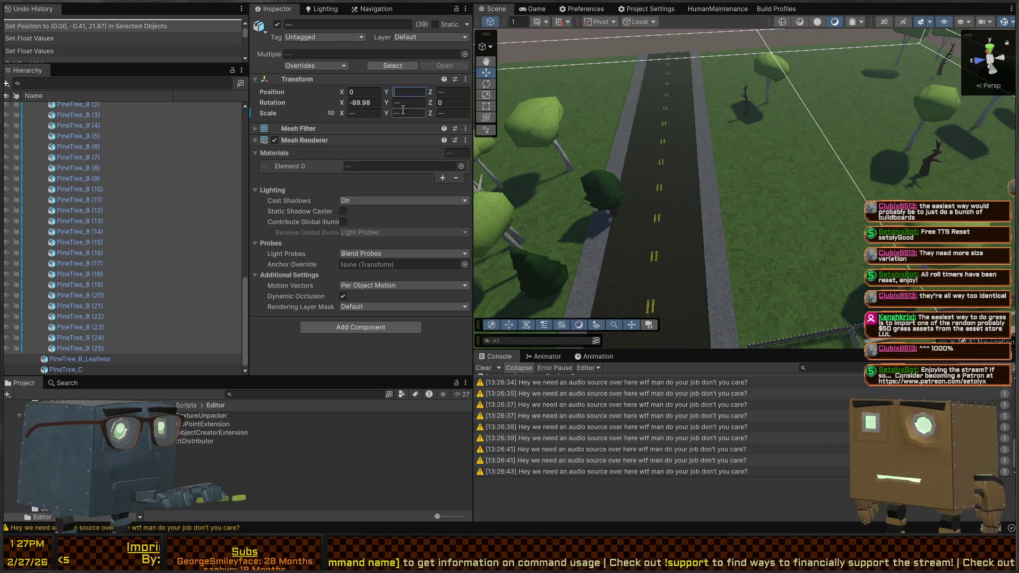
{"action": "type", "text": "0"}
{"action": "key", "text": "f"}
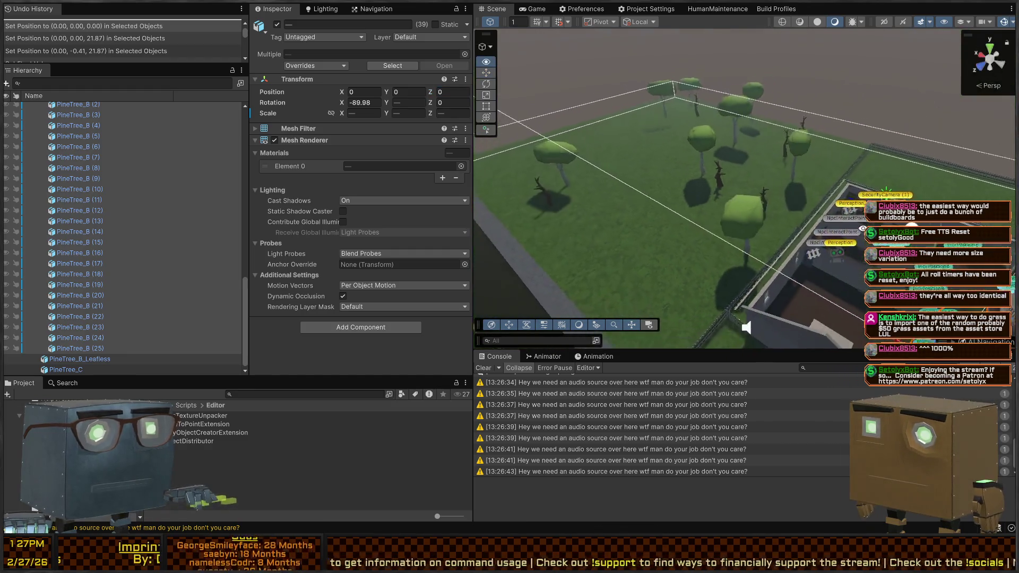
{"action": "scroll", "coordinate": [118, 208], "scroll_direction": "up", "scroll_amount": 7}
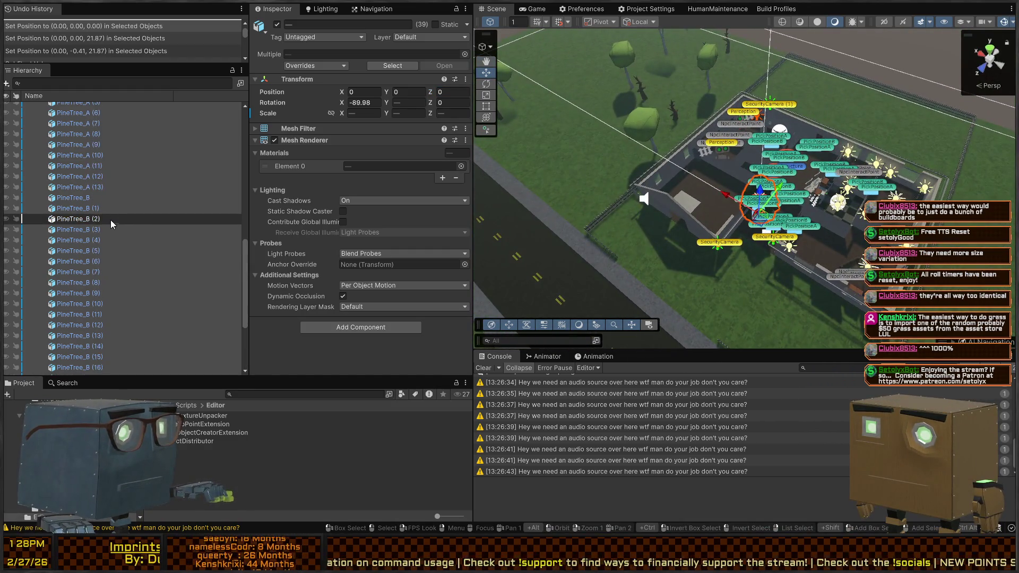
{"action": "left_click", "coordinate": [85, 163]}
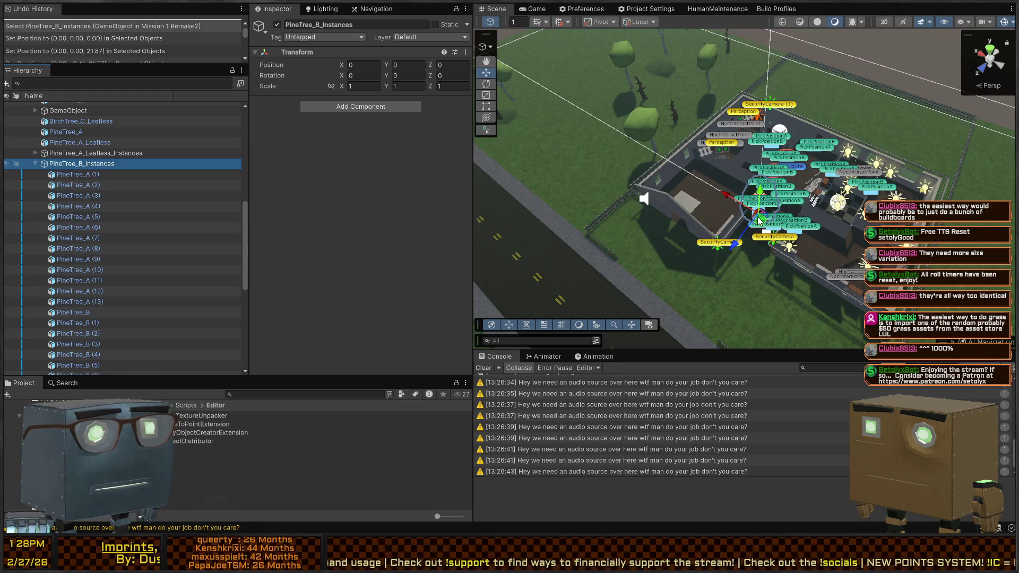
{"action": "mouse_move", "coordinate": [759, 220]}
{"action": "left_mouse_down"}
{"action": "mouse_move", "coordinate": [623, 57]}
{"action": "mouse_move", "coordinate": [637, 66]}
{"action": "left_mouse_up"}
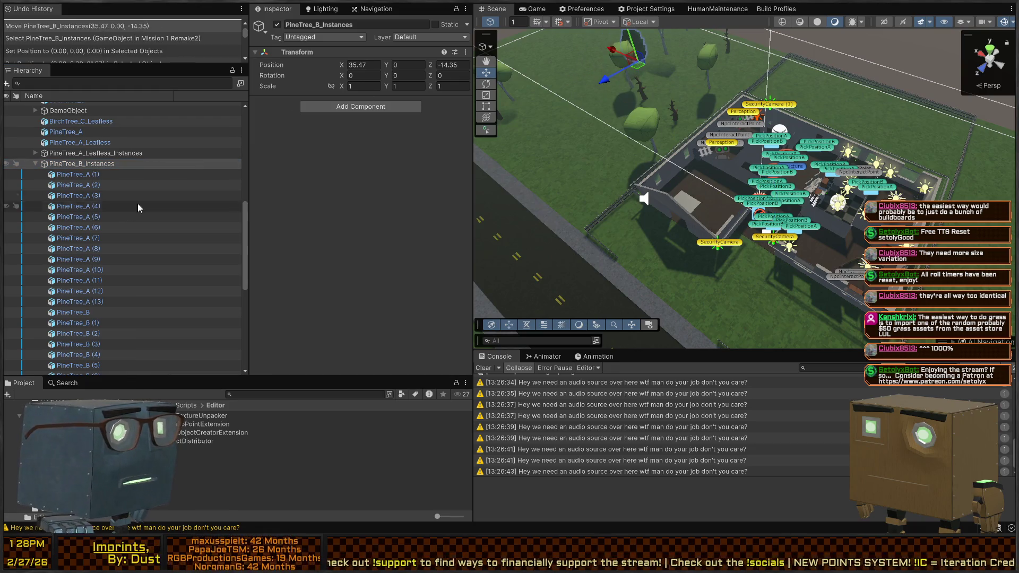
Scatter all 39 trees with random X R(-22,22) and random Z positions, keeping Y at 0
{"action": "left_click", "coordinate": [75, 174]}
{"action": "scroll", "coordinate": [133, 244], "scroll_direction": "down", "scroll_amount": 7}
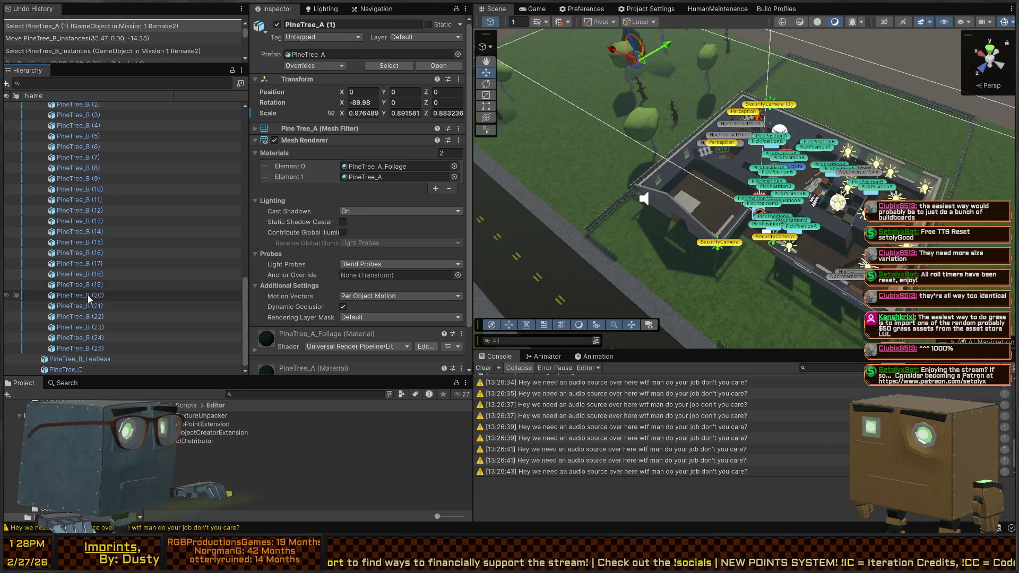
{"action": "left_click", "coordinate": [79, 348], "text": "shift"}
{"action": "left_click", "coordinate": [371, 90]}
{"action": "type", "text": "R(-12,12)"}
{"action": "left_click", "coordinate": [397, 92]}
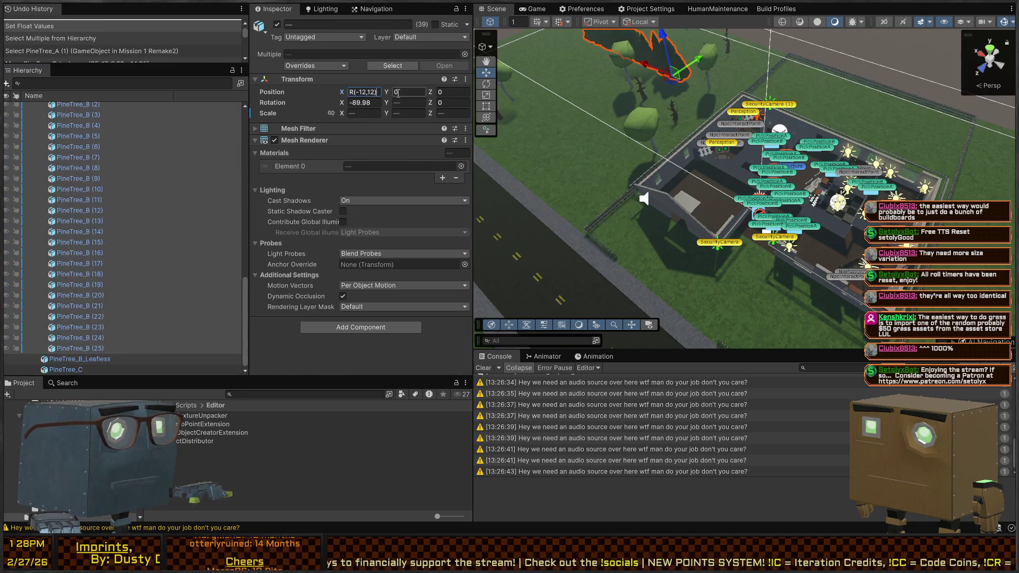
{"action": "type", "text": "R(-12,12)"}
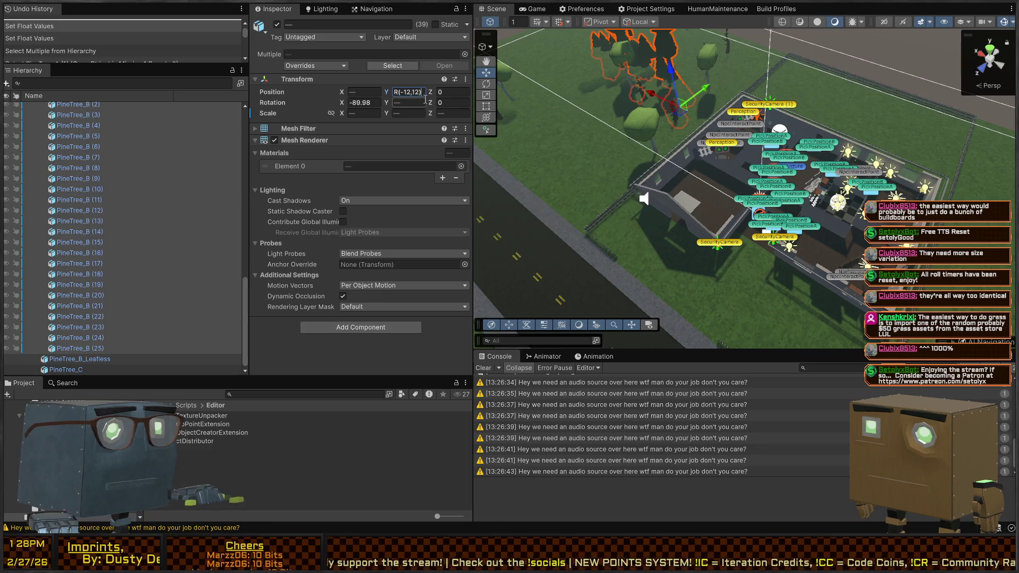
{"action": "key", "text": "ctrl+z"}
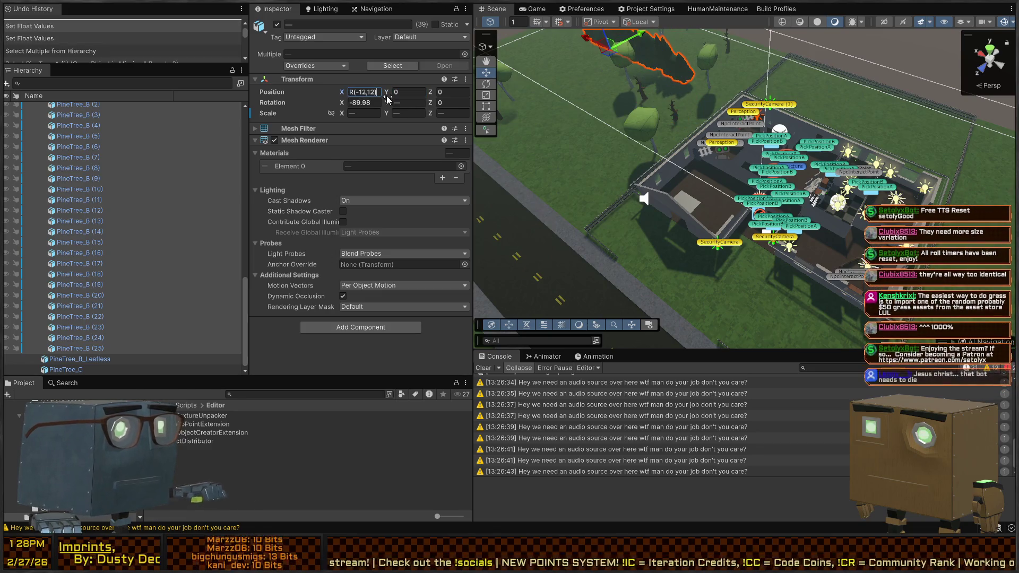
{"action": "type", "text": "2"}
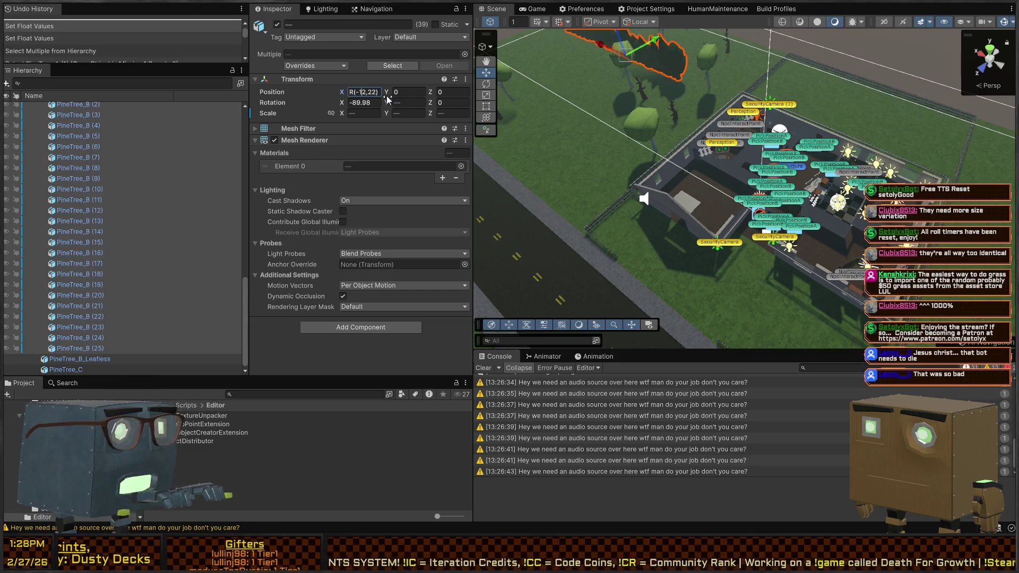
{"action": "type", "text": "2"}
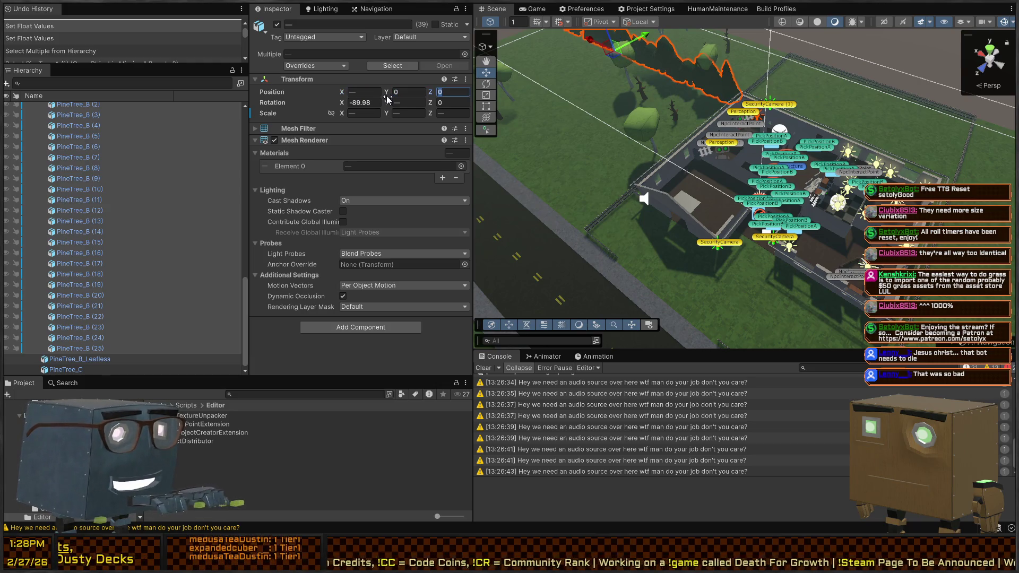
{"action": "type", "text": "R(-22,22)"}
{"action": "mouse_move", "coordinate": [573, 175]}
{"action": "left_mouse_down"}
{"action": "mouse_move", "coordinate": [555, 170]}
{"action": "mouse_move", "coordinate": [841, 192]}
{"action": "left_mouse_up"}
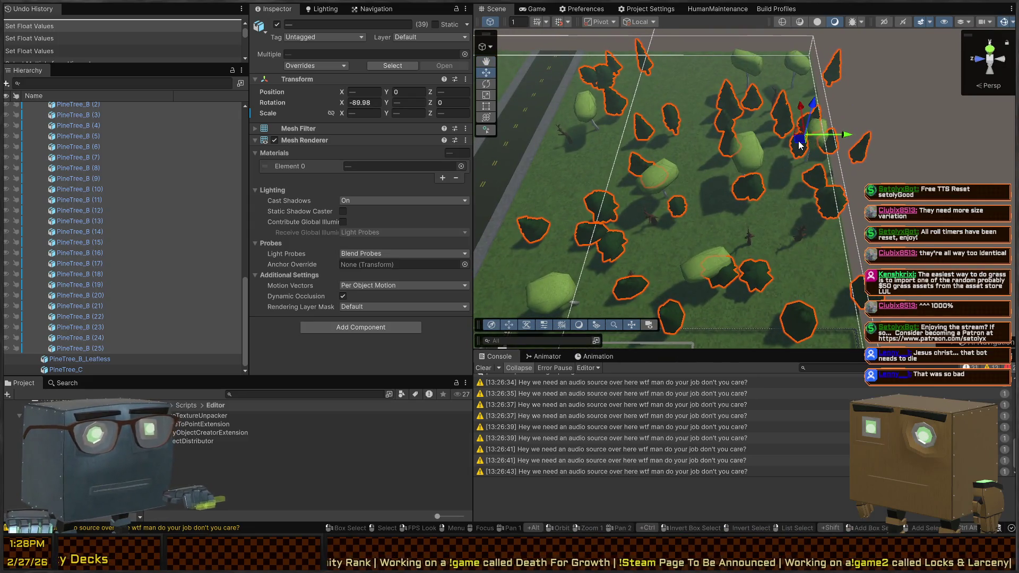
Shift the selected trees together, then move PineTree_A (10) and PineTree_A (4) apart
{"action": "mouse_move", "coordinate": [799, 145]}
{"action": "left_mouse_down"}
{"action": "mouse_move", "coordinate": [783, 121]}
{"action": "mouse_move", "coordinate": [773, 139]}
{"action": "left_mouse_up"}
{"action": "left_click", "coordinate": [585, 69]}
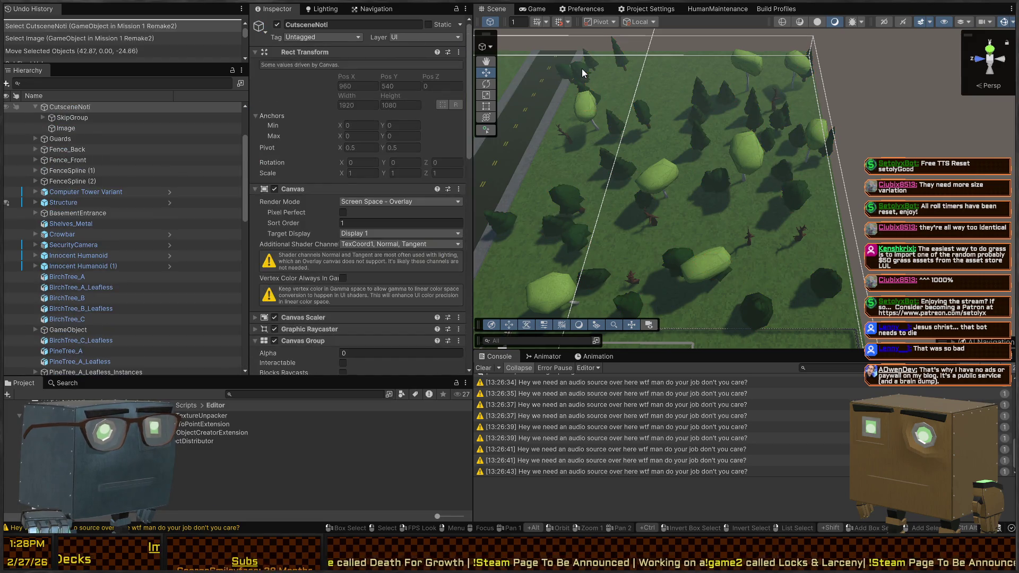
{"action": "left_click", "coordinate": [582, 68]}
{"action": "left_click_drag", "start_coordinate": [588, 81], "coordinate": [663, 83]}
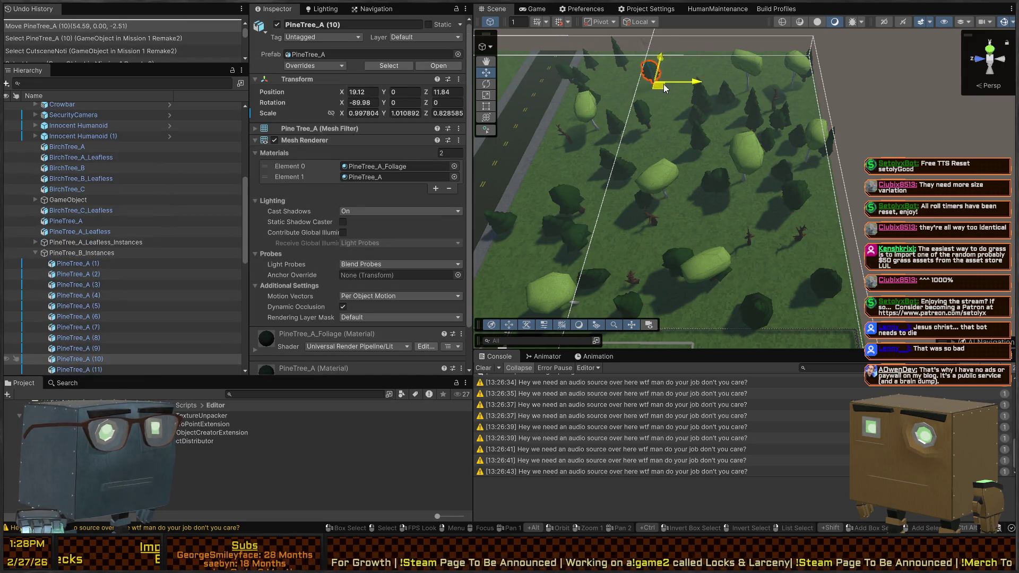
{"action": "left_click", "coordinate": [574, 74]}
{"action": "left_click", "coordinate": [569, 72]}
{"action": "left_click", "coordinate": [569, 73]}
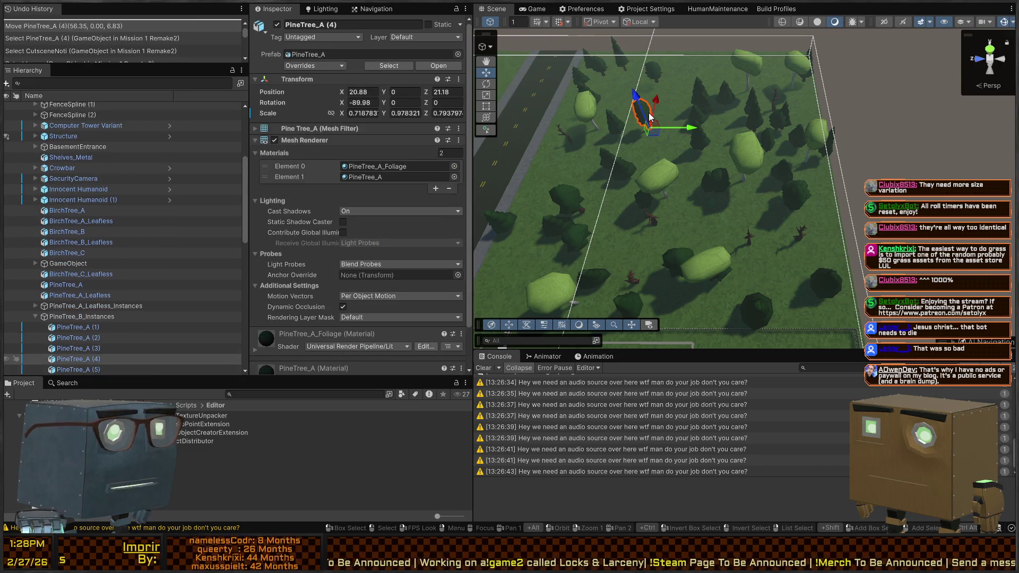
{"action": "left_click", "coordinate": [612, 49]}
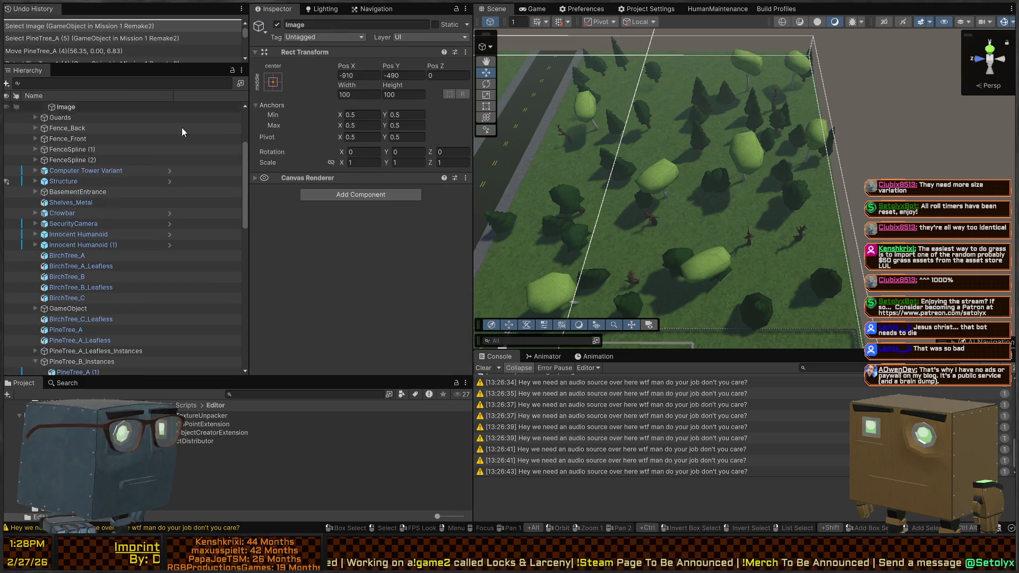
{"action": "scroll", "coordinate": [127, 139], "scroll_direction": "up", "scroll_amount": 3}
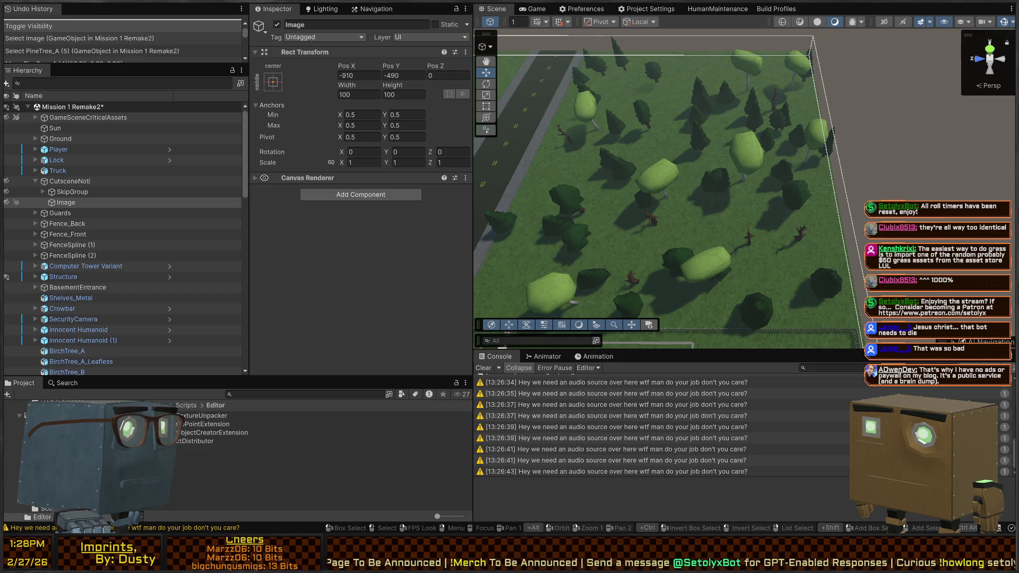
Space out PineTree_B (5), BirchTree_C (1) and PineTree_A (12) from their neighbours
{"action": "mouse_move", "coordinate": [845, 110]}
{"action": "left_mouse_down"}
{"action": "mouse_move", "coordinate": [584, 80]}
{"action": "mouse_move", "coordinate": [745, 198]}
{"action": "left_mouse_up"}
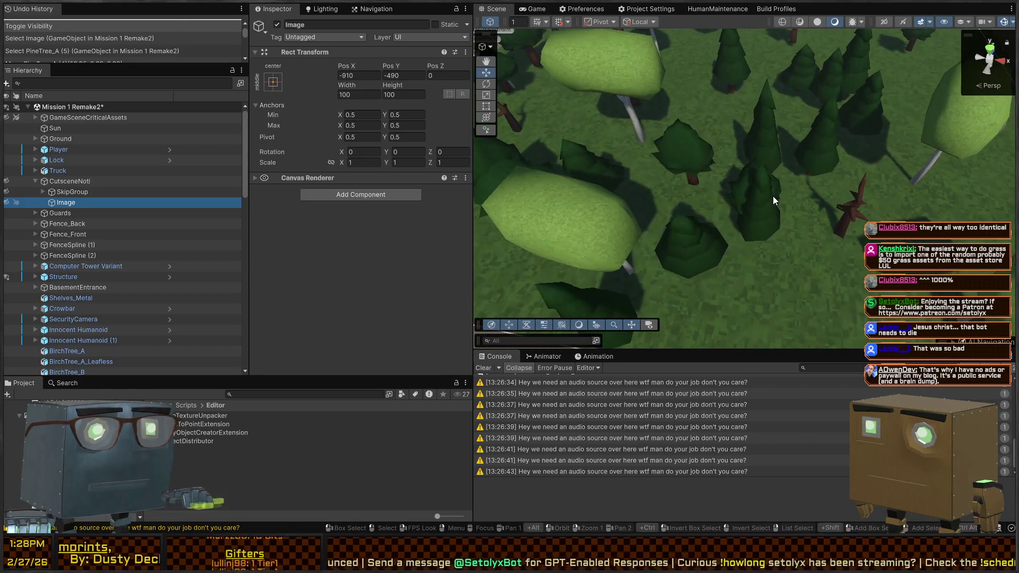
{"action": "left_click", "coordinate": [746, 197]}
{"action": "mouse_move", "coordinate": [771, 257]}
{"action": "left_mouse_down"}
{"action": "mouse_move", "coordinate": [804, 273]}
{"action": "mouse_move", "coordinate": [630, 168]}
{"action": "mouse_move", "coordinate": [725, 194]}
{"action": "left_mouse_up"}
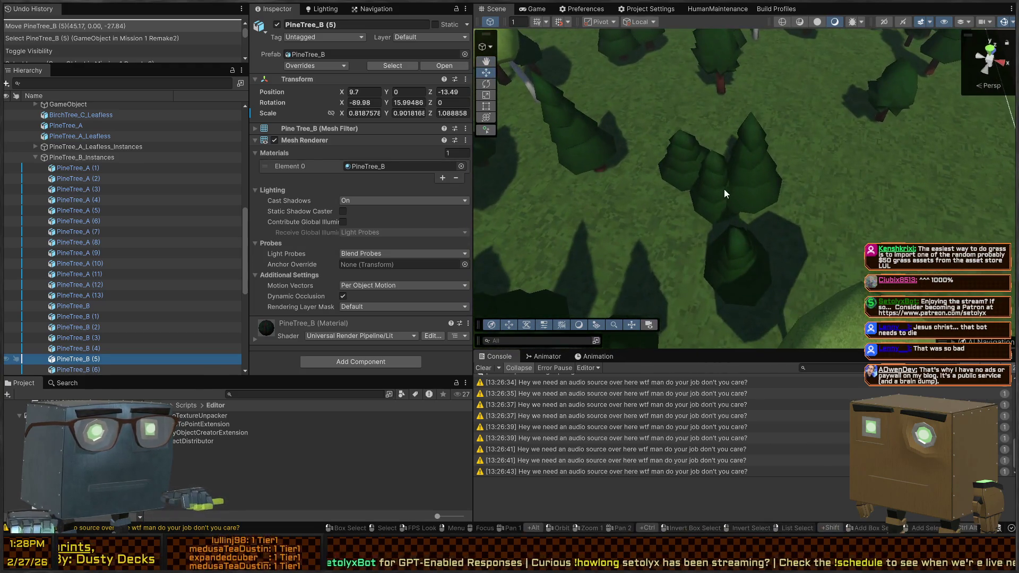
{"action": "mouse_move", "coordinate": [757, 132]}
{"action": "left_mouse_down"}
{"action": "mouse_move", "coordinate": [699, 176]}
{"action": "mouse_move", "coordinate": [670, 133]}
{"action": "left_mouse_up"}
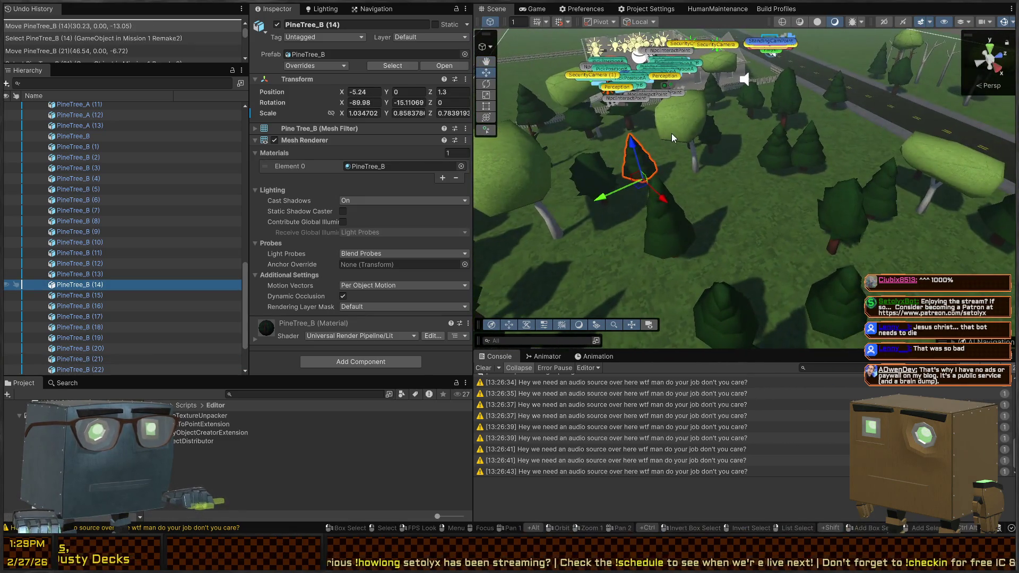
{"action": "left_click", "coordinate": [670, 137]}
{"action": "left_click_drag", "start_coordinate": [825, 159], "coordinate": [724, 126]}
{"action": "left_click_drag", "start_coordinate": [734, 178], "coordinate": [743, 209]}
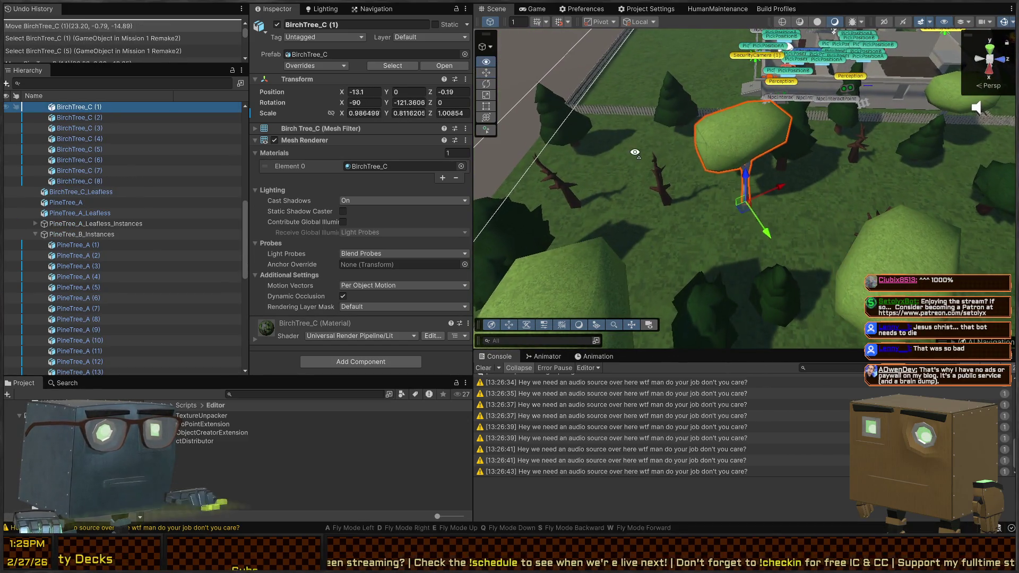
{"action": "left_click_drag", "start_coordinate": [634, 153], "coordinate": [794, 193]}
{"action": "left_click", "coordinate": [744, 244]}
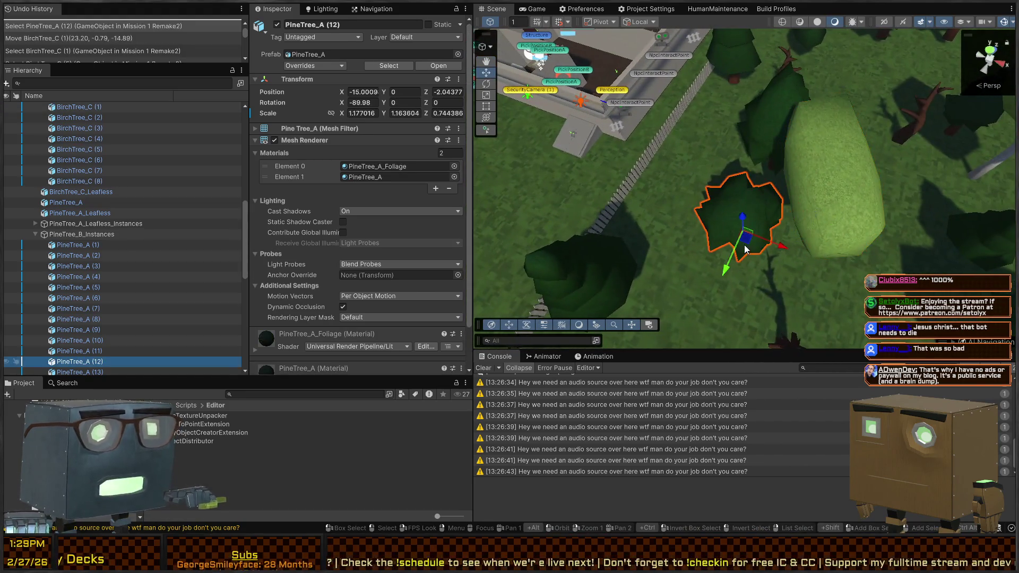
{"action": "mouse_move", "coordinate": [747, 239]}
{"action": "left_mouse_down"}
{"action": "mouse_move", "coordinate": [712, 187]}
{"action": "mouse_move", "coordinate": [716, 212]}
{"action": "mouse_move", "coordinate": [887, 127]}
{"action": "mouse_move", "coordinate": [535, 28]}
{"action": "left_mouse_up"}
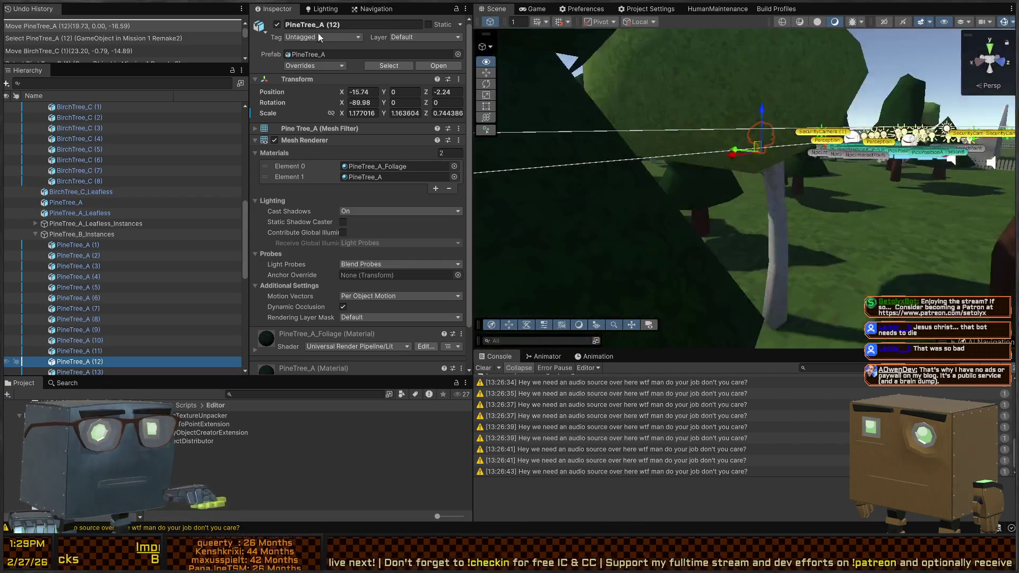
Frame the PineTree_B_Instances group from above the fence and start Play mode
{"action": "double_click", "coordinate": [83, 234]}
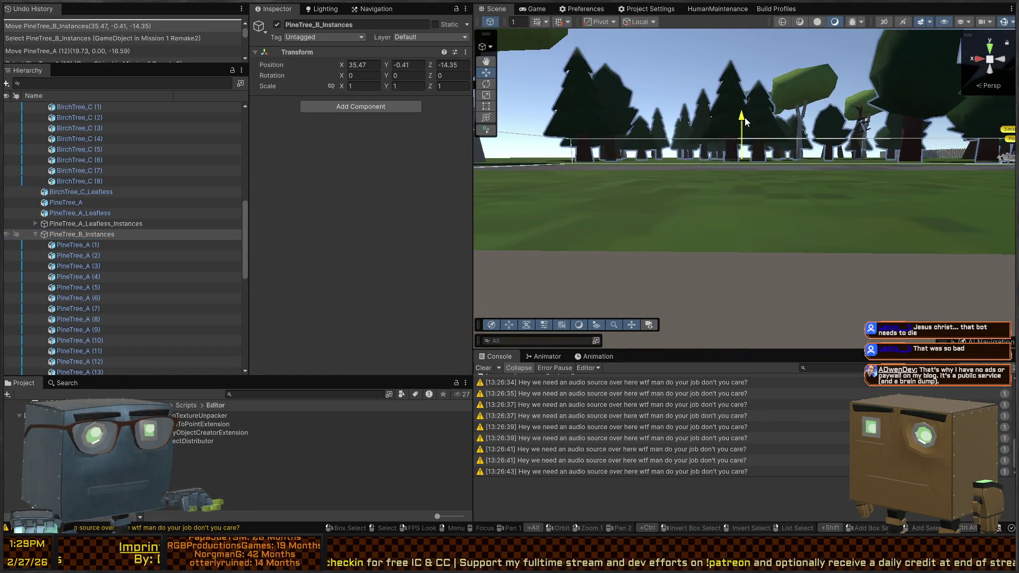
{"action": "mouse_move", "coordinate": [743, 122]}
{"action": "left_mouse_down"}
{"action": "mouse_move", "coordinate": [631, 146]}
{"action": "mouse_move", "coordinate": [662, 173]}
{"action": "mouse_move", "coordinate": [687, 168]}
{"action": "left_mouse_up"}
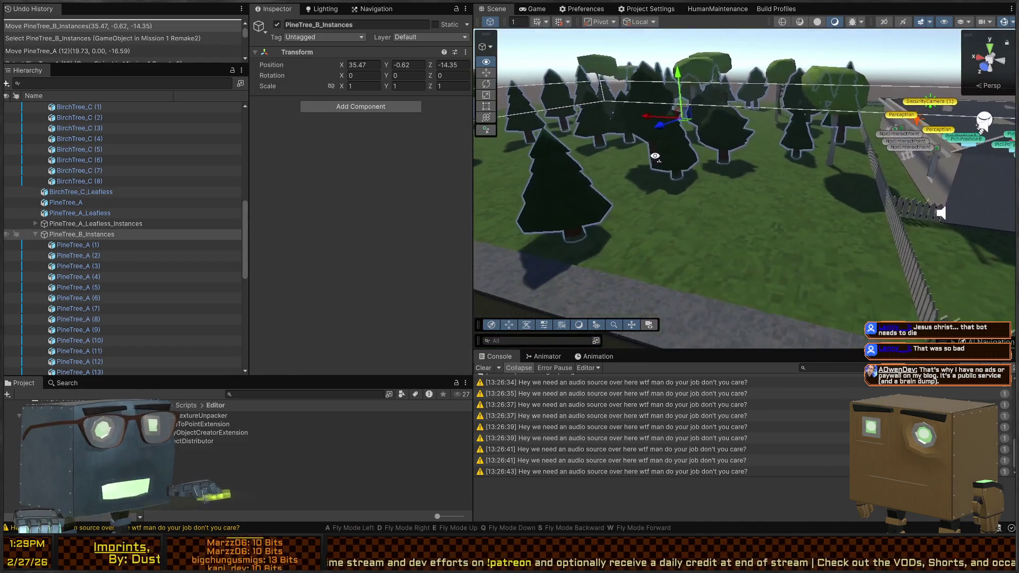
{"action": "key", "text": "ctrl+p"}
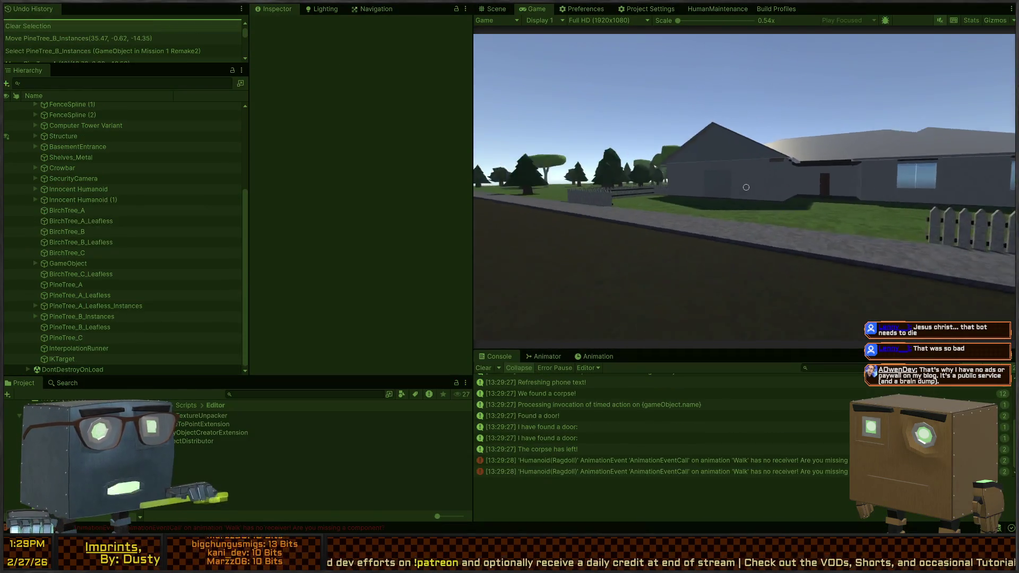
Walk the player off the road, over the ridge and into the pine forest
{"action": "key", "text": "w"}
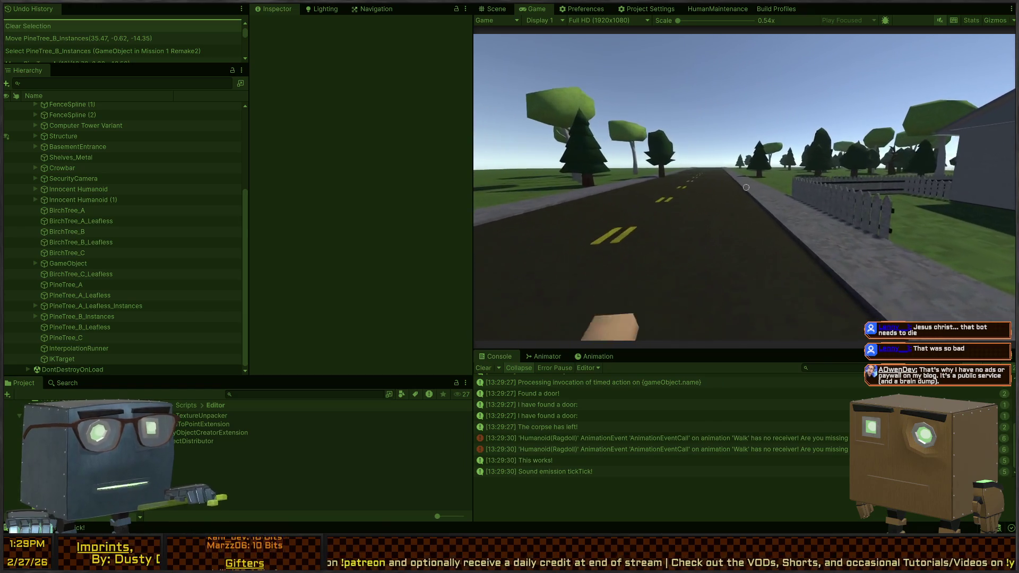
{"action": "key", "text": "w"}
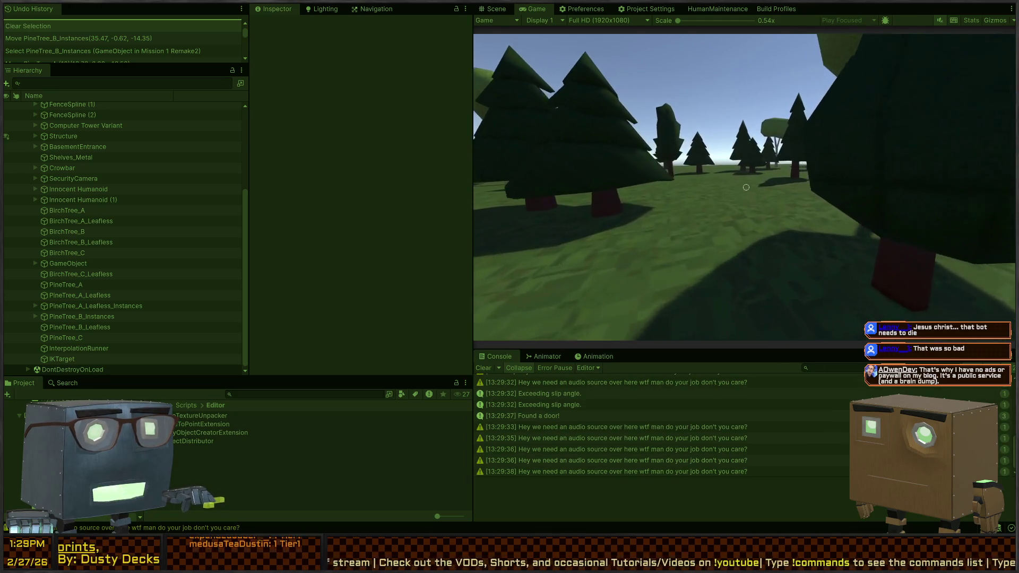
{"action": "key", "text": "w"}
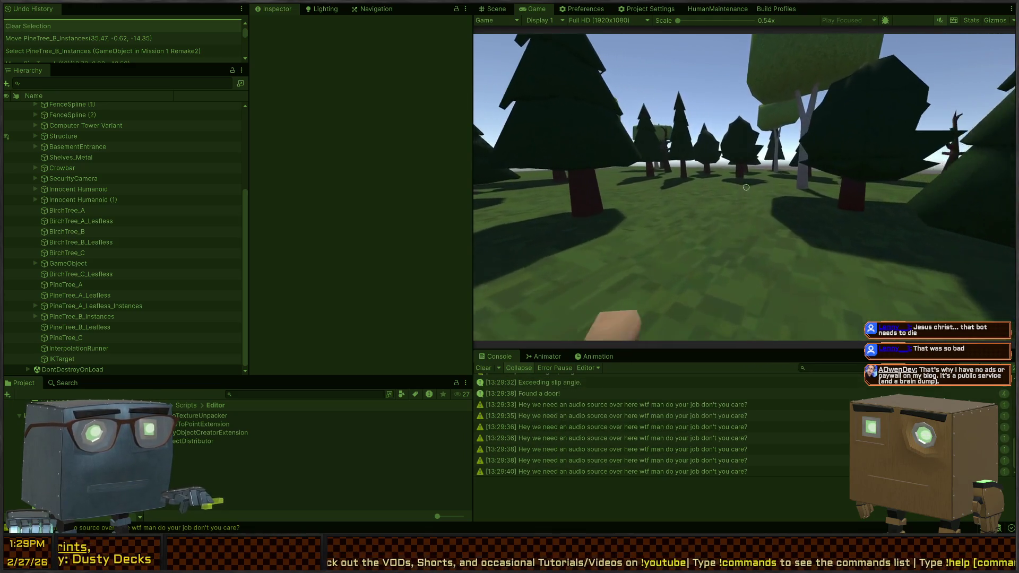
{"action": "key", "text": "w"}
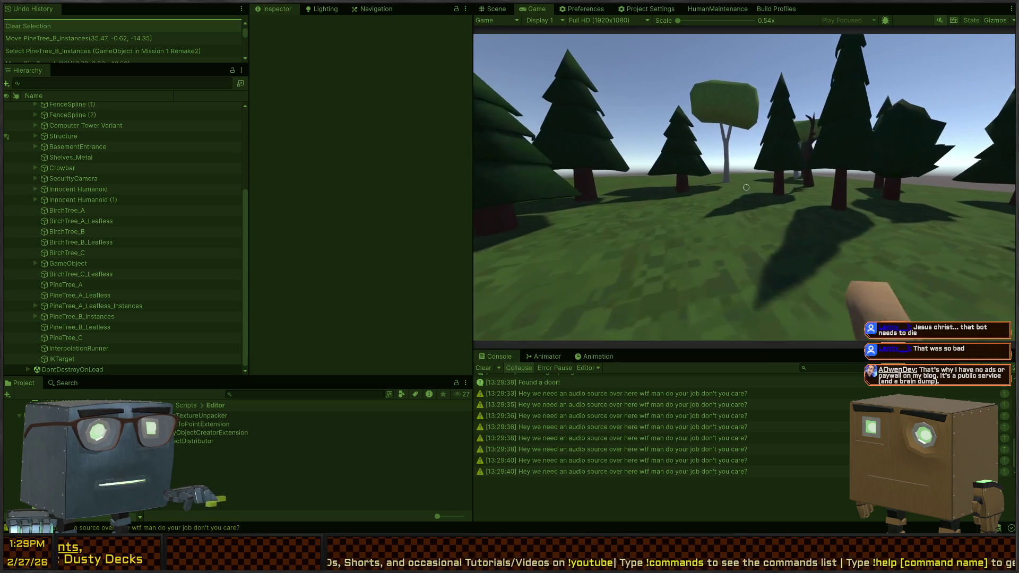
{"action": "key", "text": "w"}
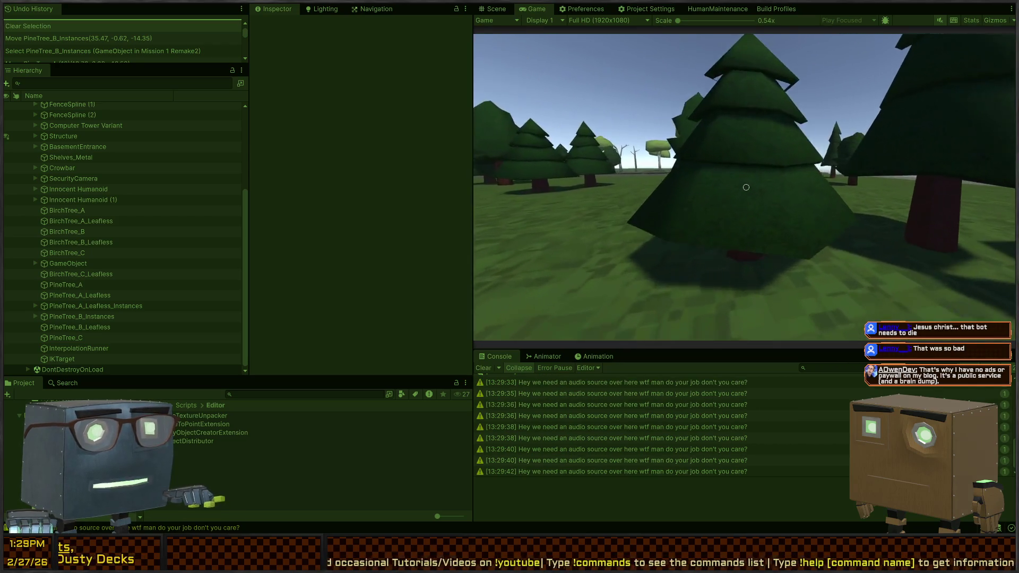
{"action": "key", "text": "w"}
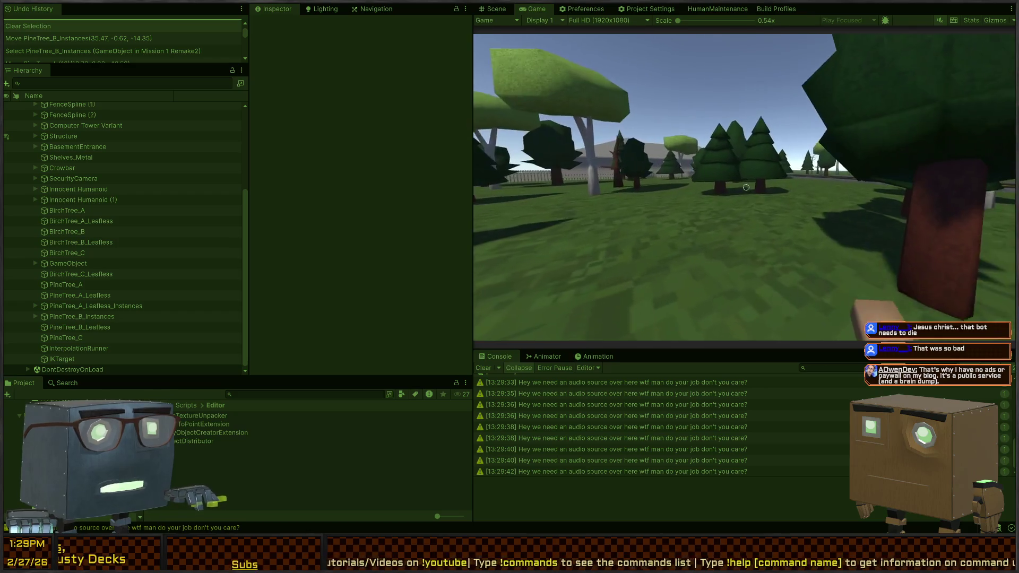
{"action": "key", "text": "w"}
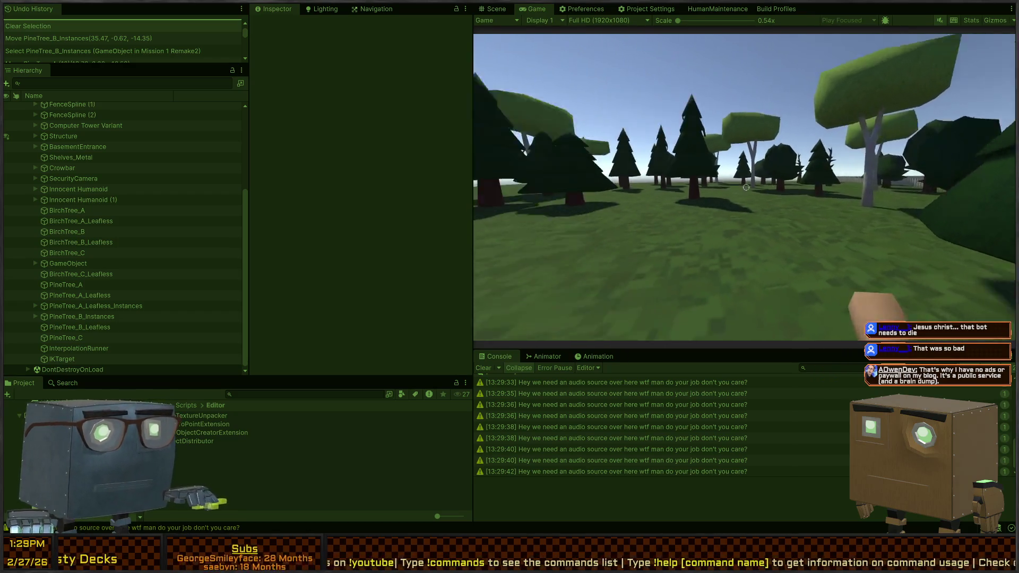
Walk back past the trees toward the road, then stop the game and view the field overhead
{"action": "key", "text": "w"}
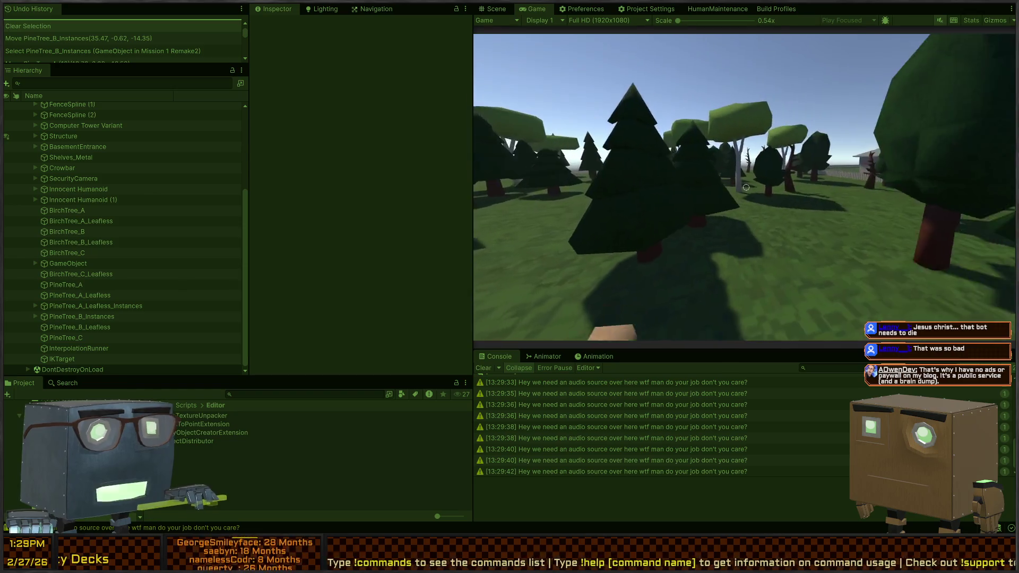
{"action": "key", "text": "w"}
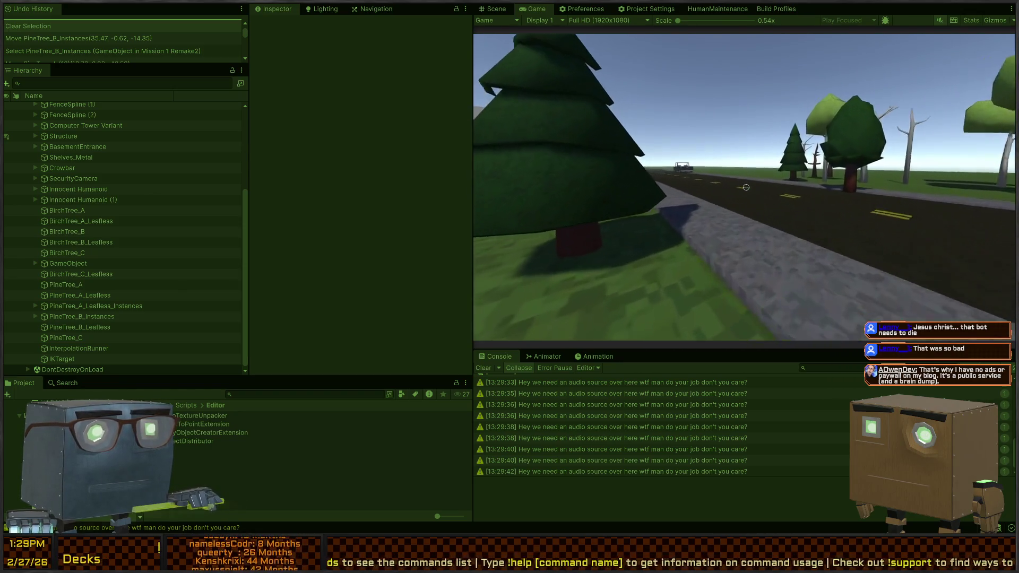
{"action": "key", "text": "ctrl+p"}
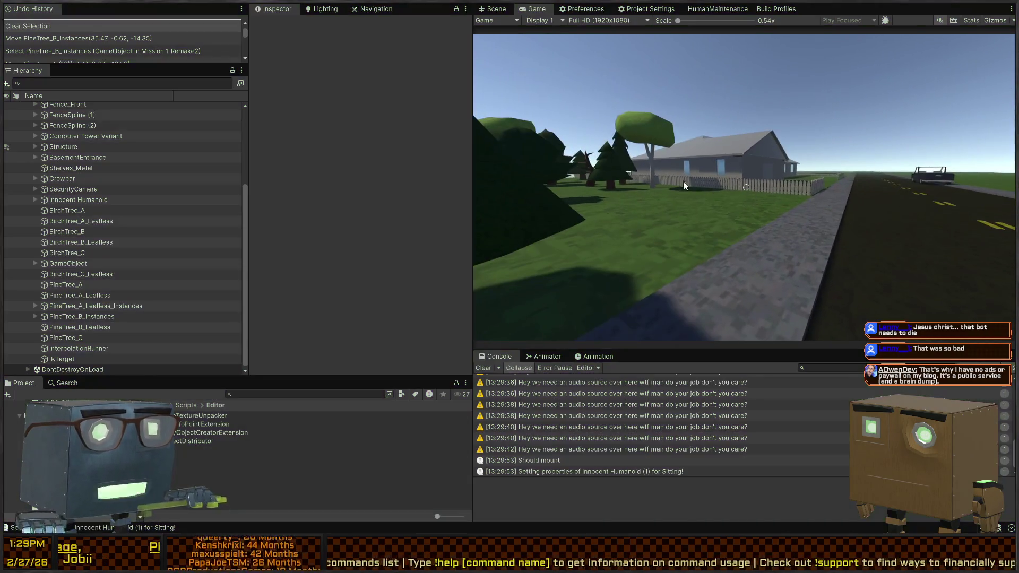
{"action": "mouse_move", "coordinate": [749, 166]}
{"action": "left_mouse_down"}
{"action": "mouse_move", "coordinate": [815, 225]}
{"action": "mouse_move", "coordinate": [788, 185]}
{"action": "left_mouse_up"}
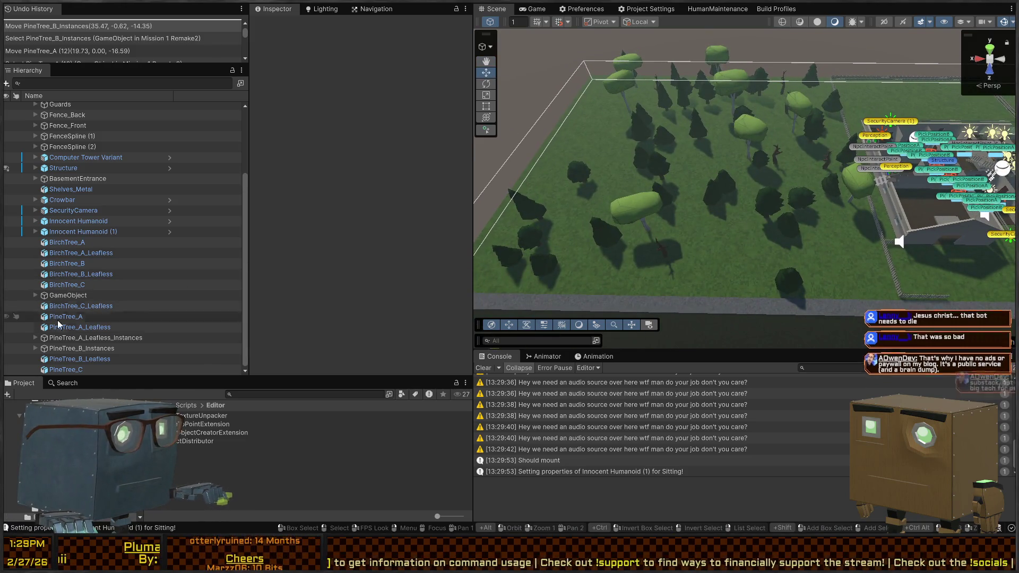
Group GameObject, PineTree_A_Leafless_Instances and PineTree_B_Instances under a new parent named TreeCollection
{"action": "left_click", "coordinate": [67, 338]}
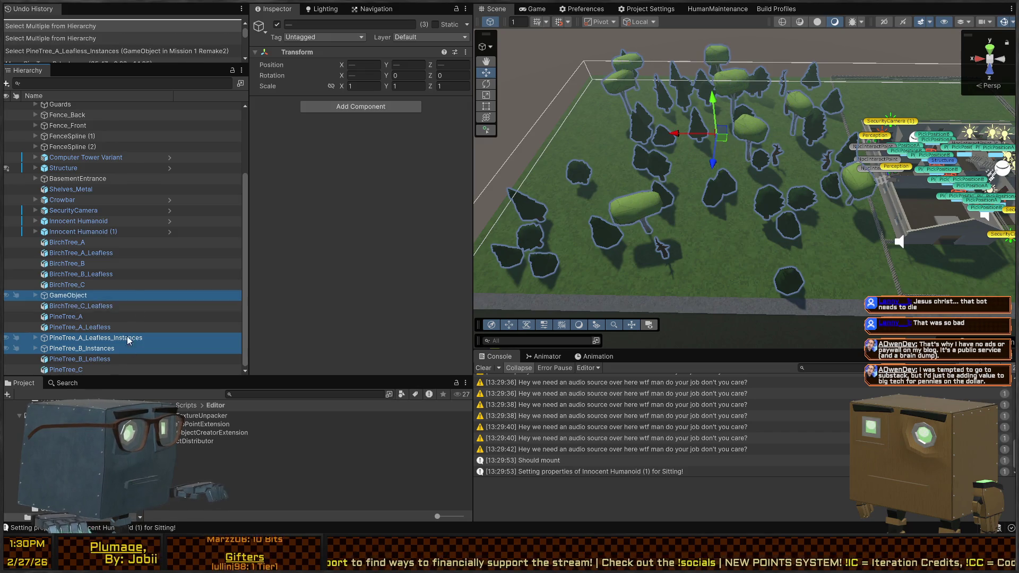
{"action": "key", "text": "ctrl+shift+g"}
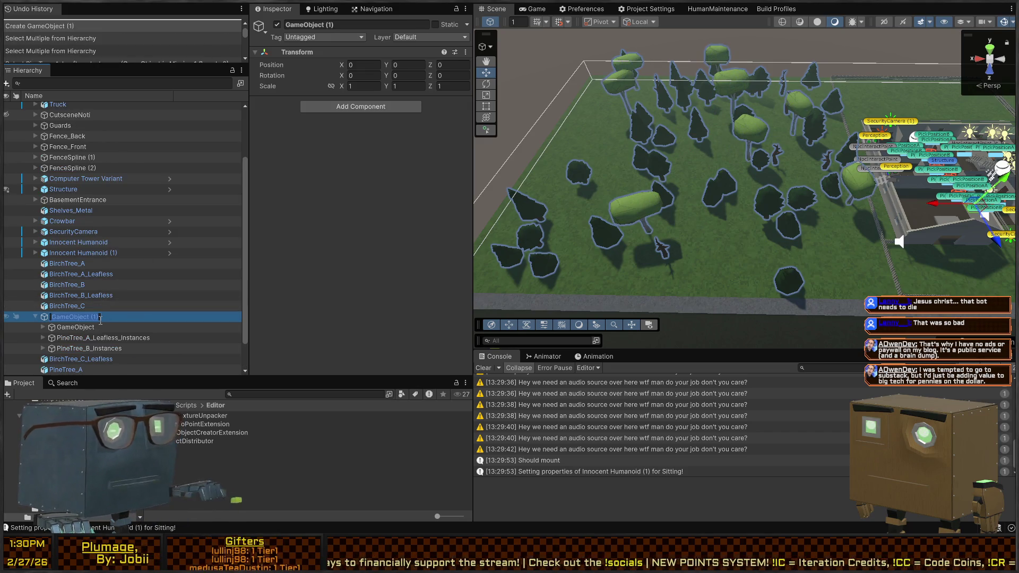
{"action": "type", "text": "TreeC"}
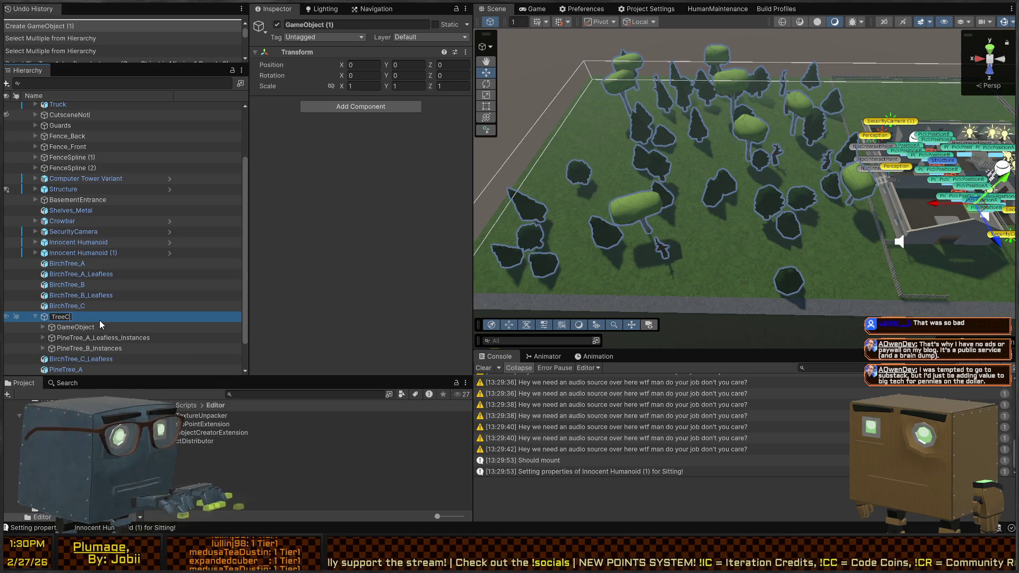
{"action": "type", "text": "ollection"}
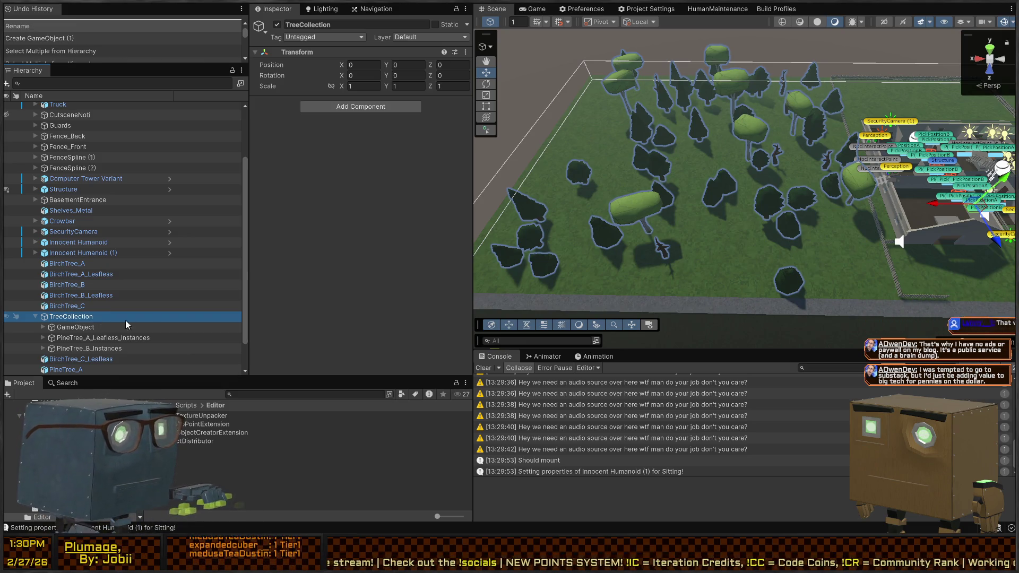
Confirm the TreeCollection name and set its three children's positions to 0, 0, 0
{"action": "left_click_drag", "start_coordinate": [700, 159], "coordinate": [718, 143]}
{"action": "scroll", "coordinate": [719, 142], "scroll_direction": "down", "scroll_amount": 5}
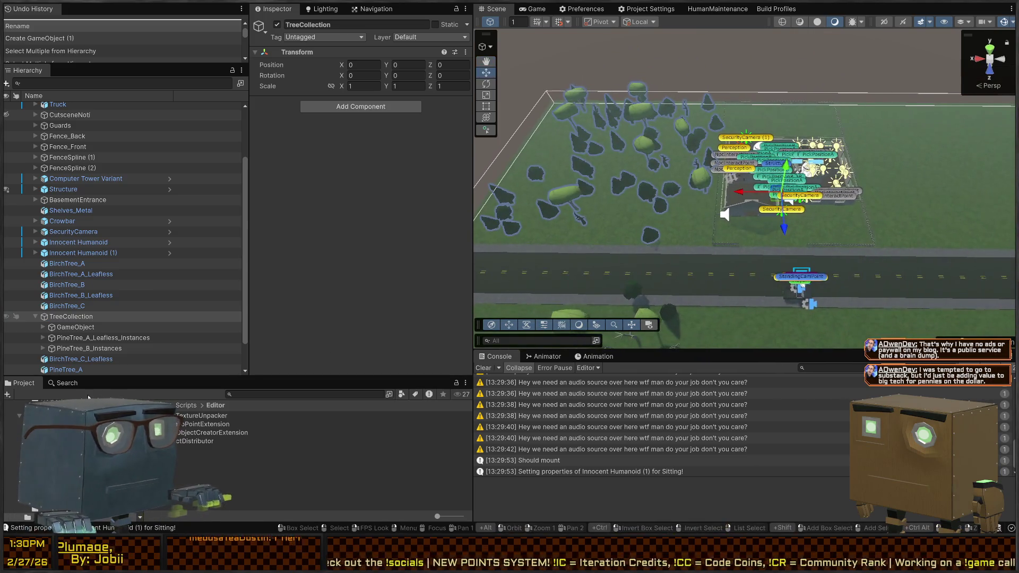
{"action": "left_click", "coordinate": [76, 327]}
{"action": "left_click", "coordinate": [72, 349], "text": "shift"}
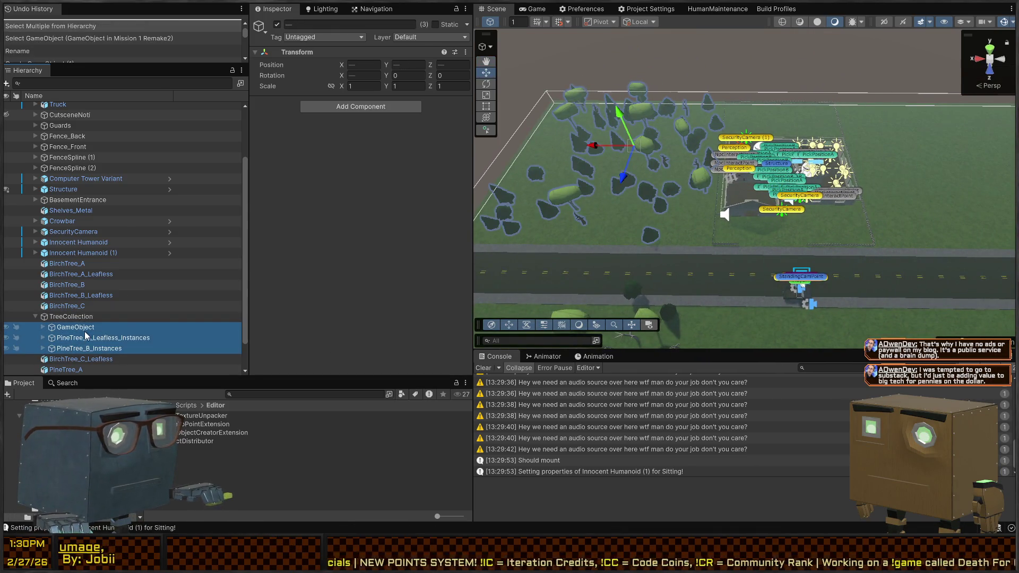
{"action": "left_click", "coordinate": [373, 56]}
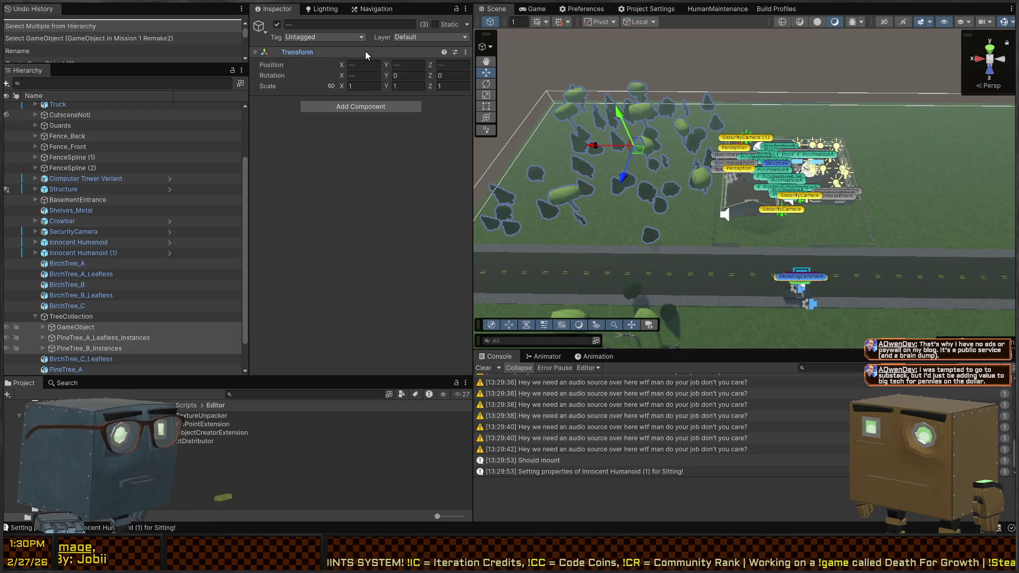
{"action": "type", "text": "0"}
{"action": "key", "text": "Tab"}
{"action": "type", "text": "0"}
{"action": "key", "text": "Tab"}
{"action": "type", "text": "0"}
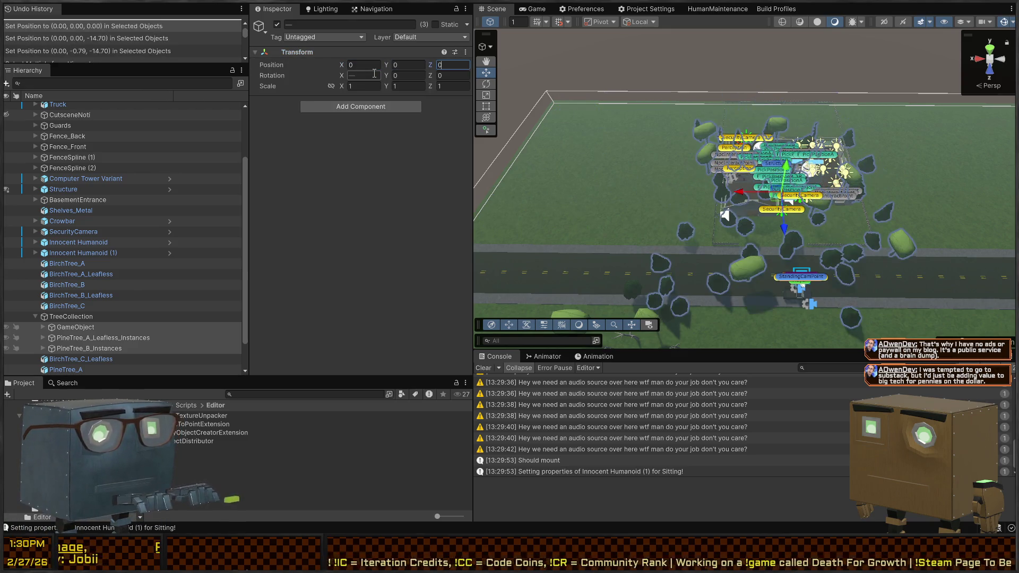
Place TreeCollection on the grass field at 39, -0.54, -14.4
{"action": "left_click", "coordinate": [87, 318]}
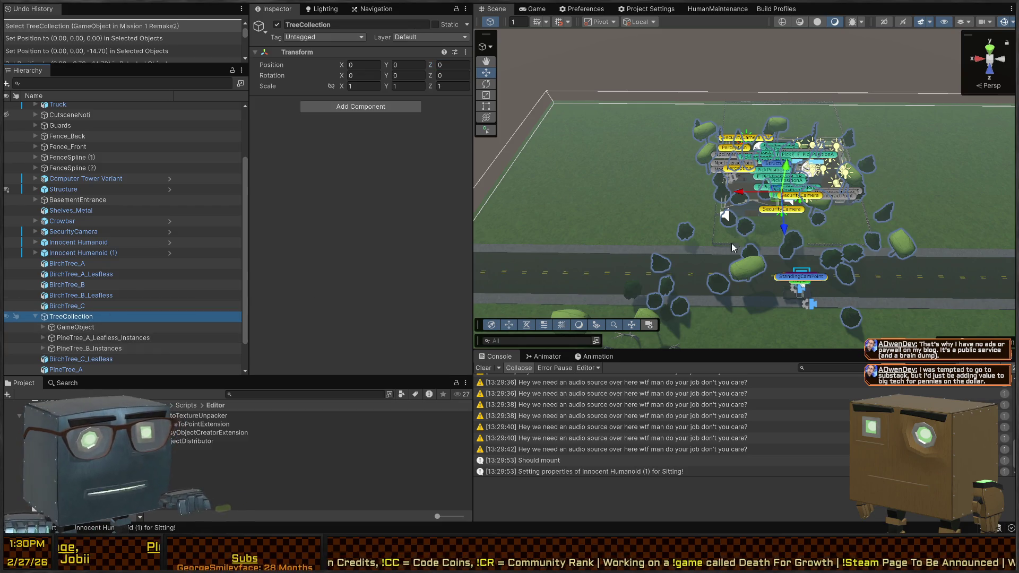
{"action": "mouse_move", "coordinate": [778, 200]}
{"action": "left_mouse_down"}
{"action": "mouse_move", "coordinate": [605, 164]}
{"action": "mouse_move", "coordinate": [687, 177]}
{"action": "mouse_move", "coordinate": [772, 225]}
{"action": "mouse_move", "coordinate": [790, 99]}
{"action": "mouse_move", "coordinate": [787, 124]}
{"action": "left_mouse_up"}
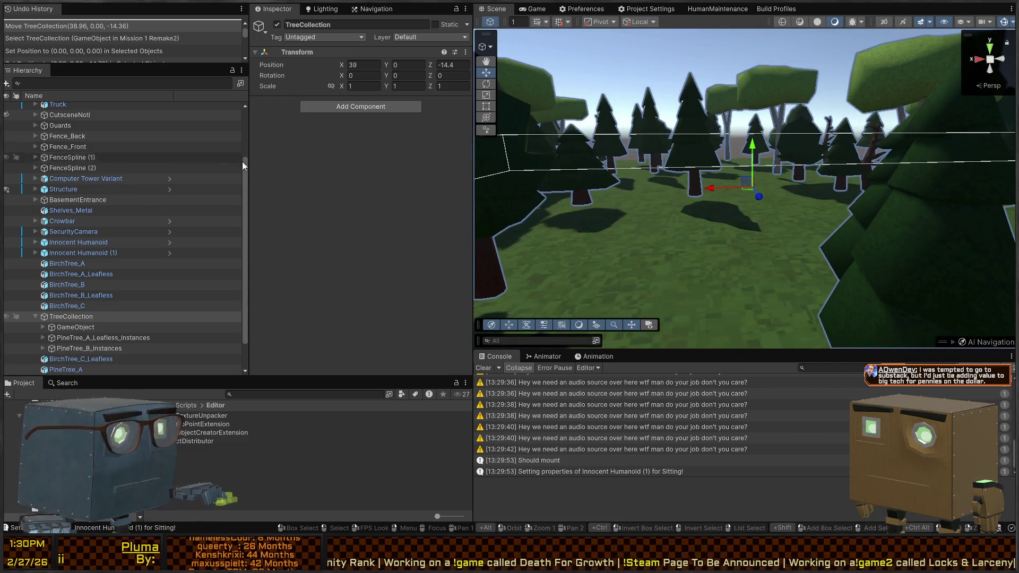
{"action": "mouse_move", "coordinate": [756, 154]}
{"action": "left_mouse_down"}
{"action": "mouse_move", "coordinate": [762, 160]}
{"action": "mouse_move", "coordinate": [715, 159]}
{"action": "mouse_move", "coordinate": [661, 287]}
{"action": "mouse_move", "coordinate": [658, 190]}
{"action": "mouse_move", "coordinate": [934, 175]}
{"action": "mouse_move", "coordinate": [998, 191]}
{"action": "left_mouse_up"}
Move TreeCollection (1) to the other side near X -40.6 and rotate it -90°
{"action": "left_click", "coordinate": [128, 168]}
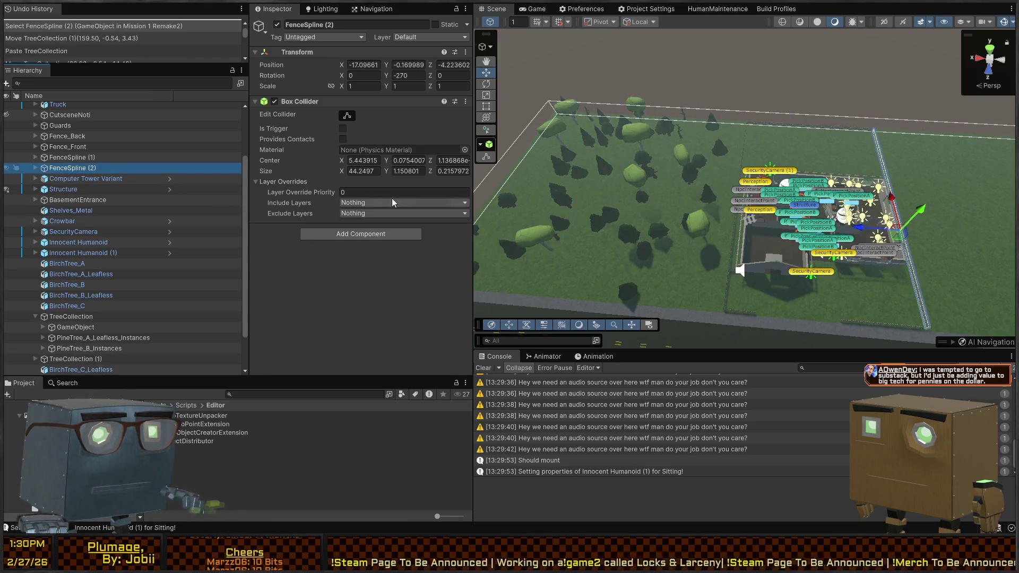
{"action": "key", "text": "ctrl+z"}
{"action": "key", "text": "ctrl+z"}
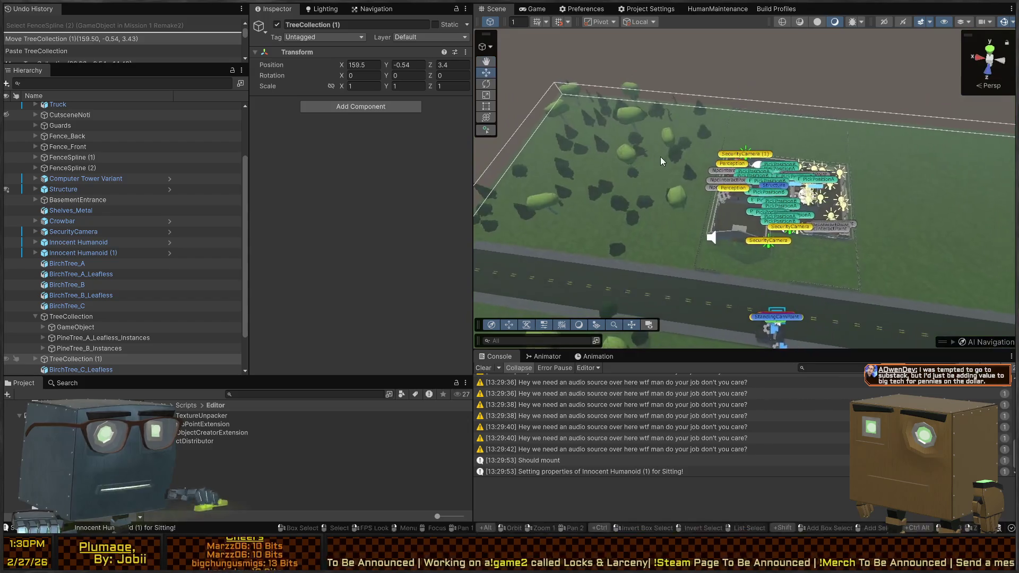
{"action": "mouse_move", "coordinate": [627, 157]}
{"action": "left_mouse_down"}
{"action": "mouse_move", "coordinate": [950, 162]}
{"action": "mouse_move", "coordinate": [879, 133]}
{"action": "left_mouse_up"}
{"action": "mouse_move", "coordinate": [782, 157]}
{"action": "left_mouse_down"}
{"action": "mouse_move", "coordinate": [849, 185]}
{"action": "mouse_move", "coordinate": [965, 180]}
{"action": "left_mouse_up"}
{"action": "key", "text": "e"}
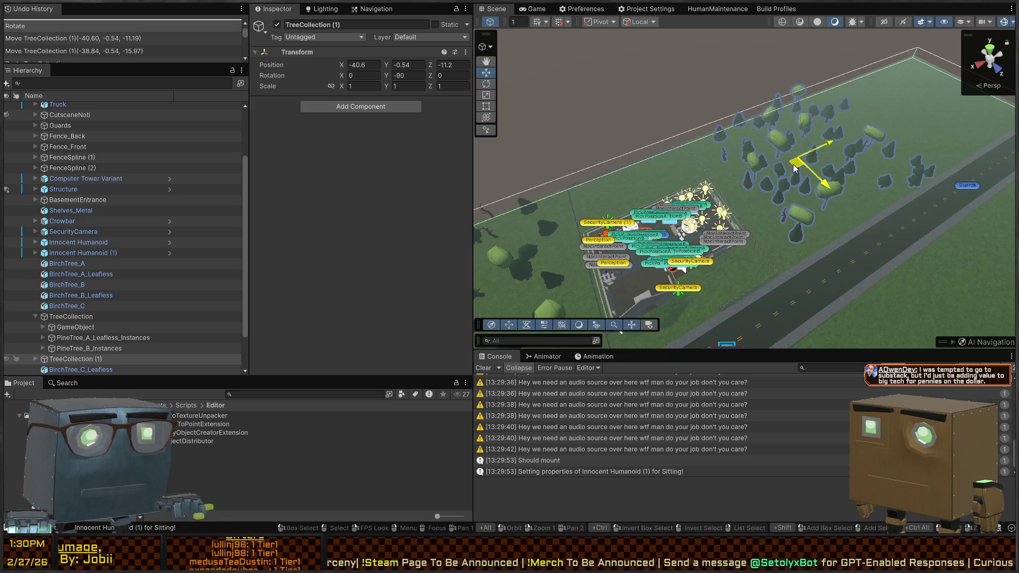
{"action": "left_click_drag", "start_coordinate": [794, 168], "coordinate": [772, 180]}
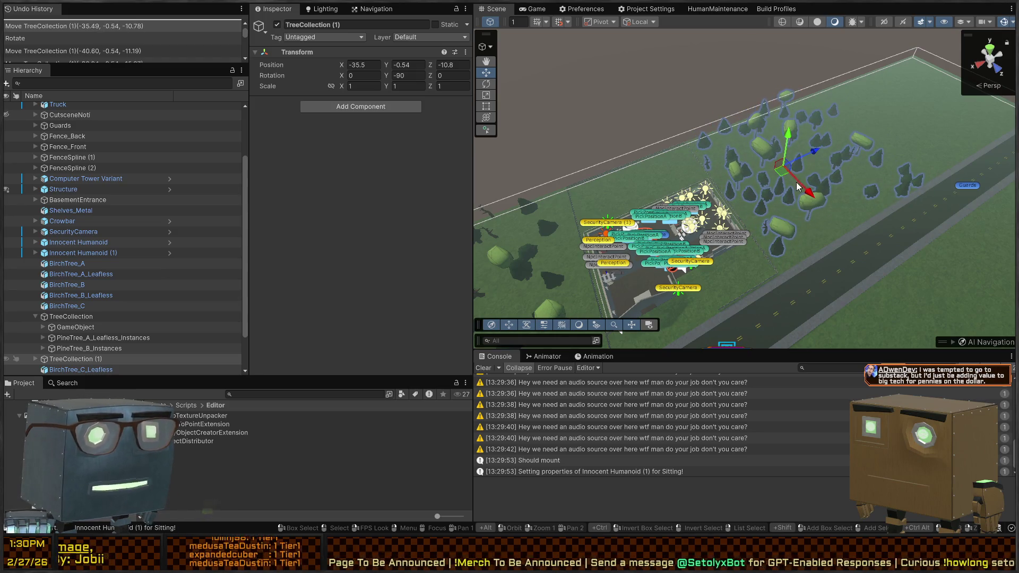
Place TreeCollection (2) at -76.76, -0.54, -6.09 and start Play mode
{"action": "left_click_drag", "start_coordinate": [790, 174], "coordinate": [877, 133]}
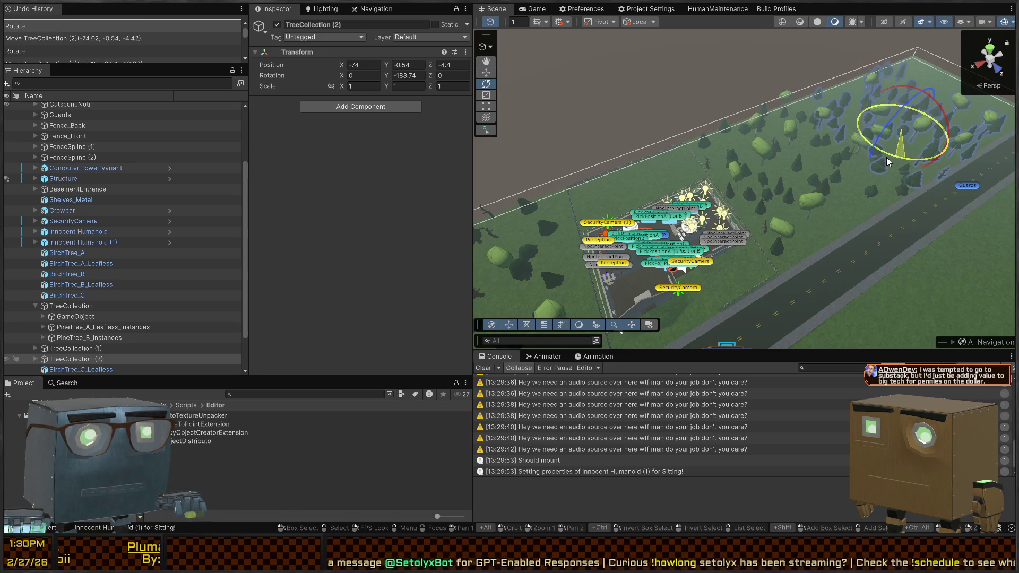
{"action": "left_click_drag", "start_coordinate": [899, 137], "coordinate": [902, 132]}
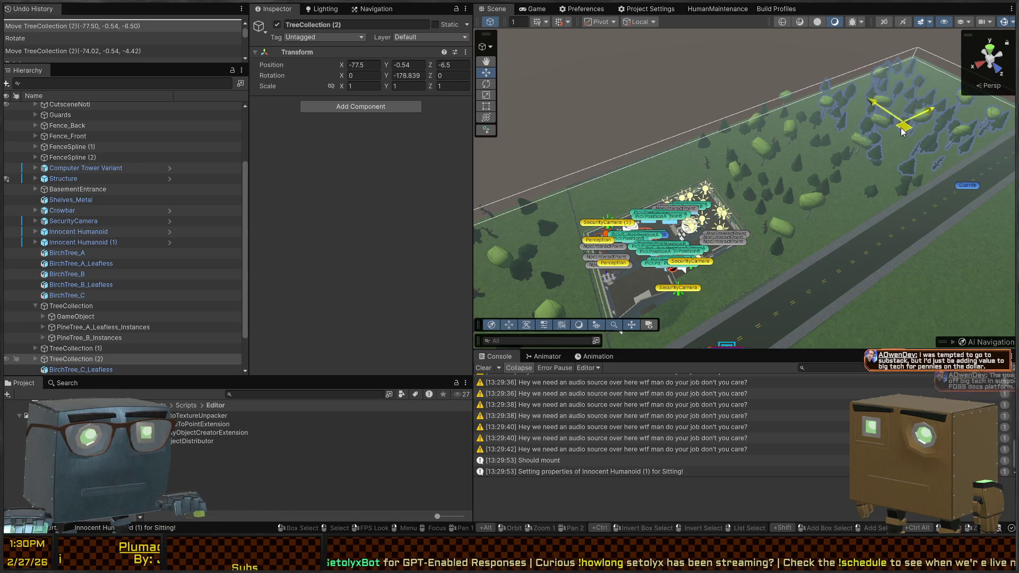
{"action": "key", "text": "ctrl+p"}
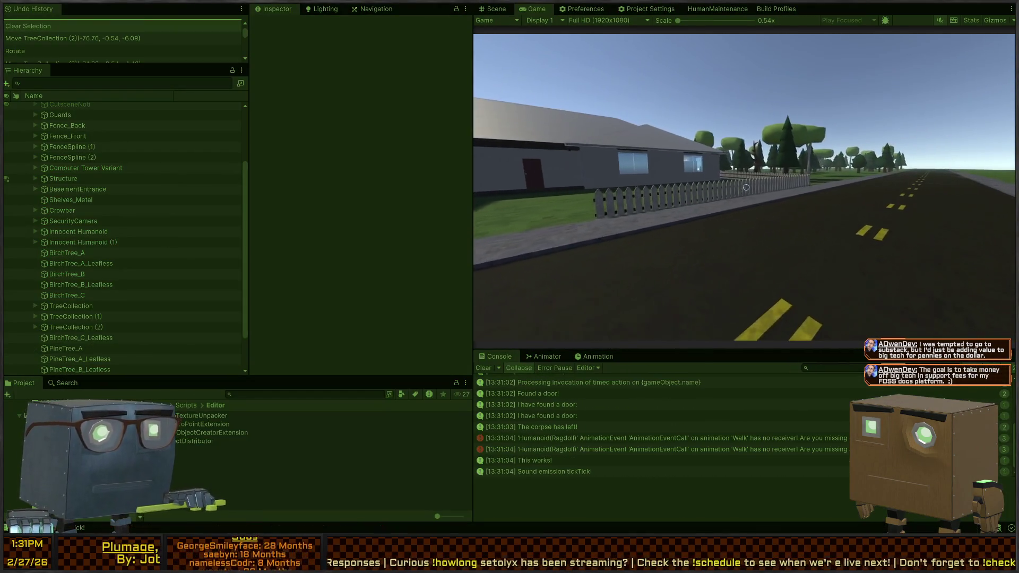
Walk along the road toward the yard trees, then exit Play mode
{"action": "key", "text": "w"}
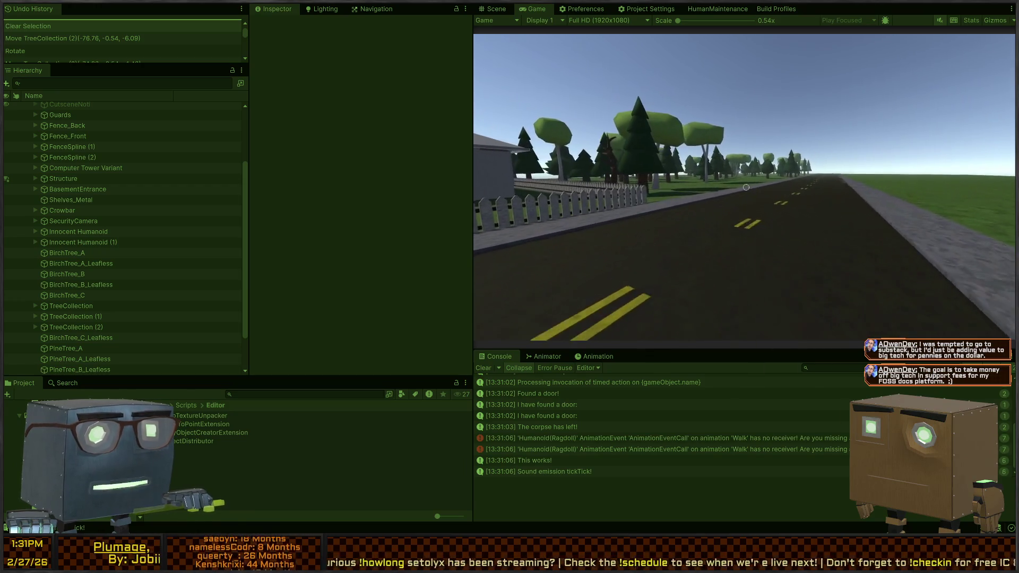
{"action": "key", "text": "w"}
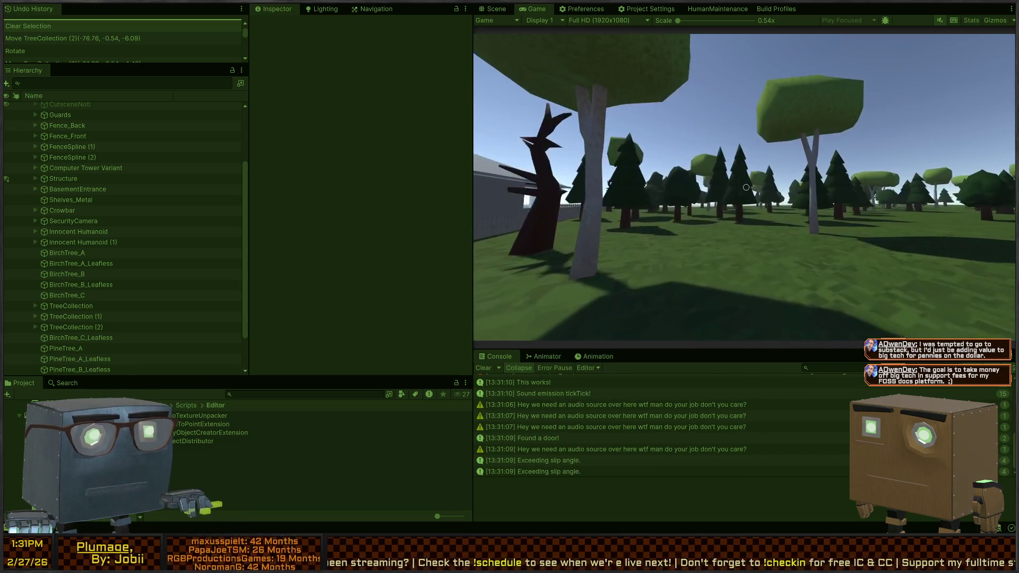
{"action": "key", "text": "ctrl+p"}
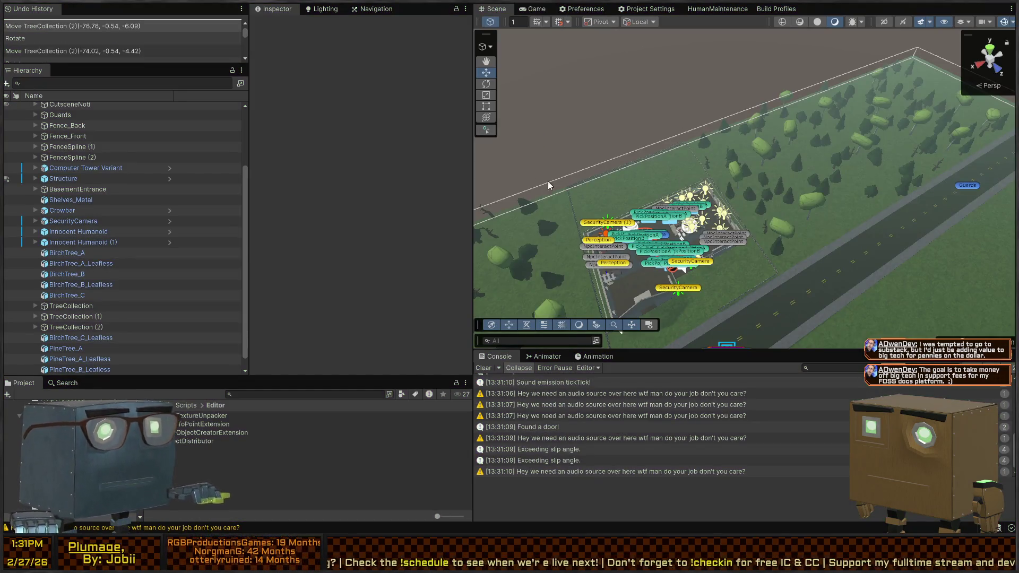
Deactivate the birch tree group of the first collection picked in the field
{"action": "left_click", "coordinate": [816, 197]}
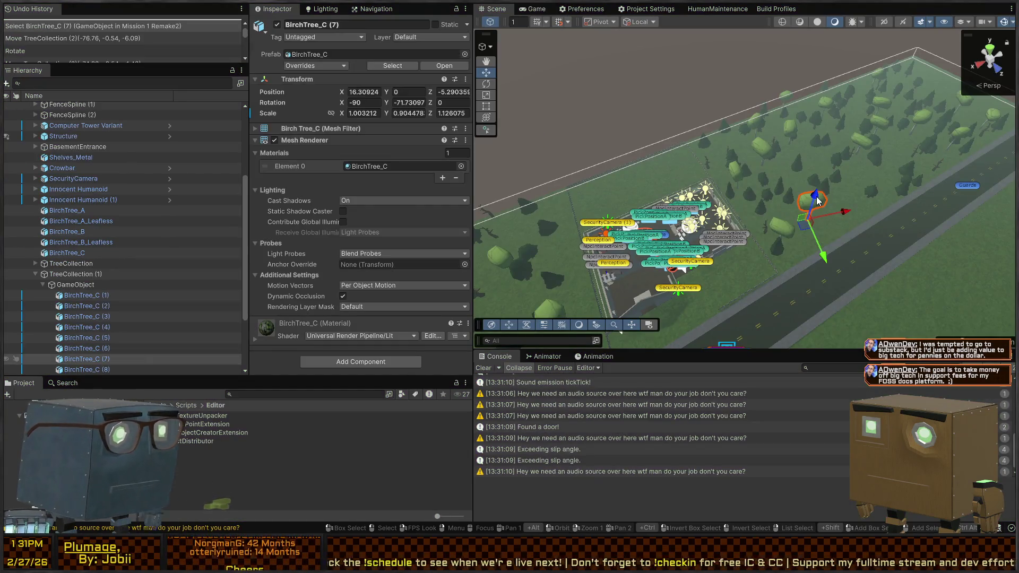
{"action": "left_click", "coordinate": [69, 285]}
{"action": "key", "text": "alt+shift+a"}
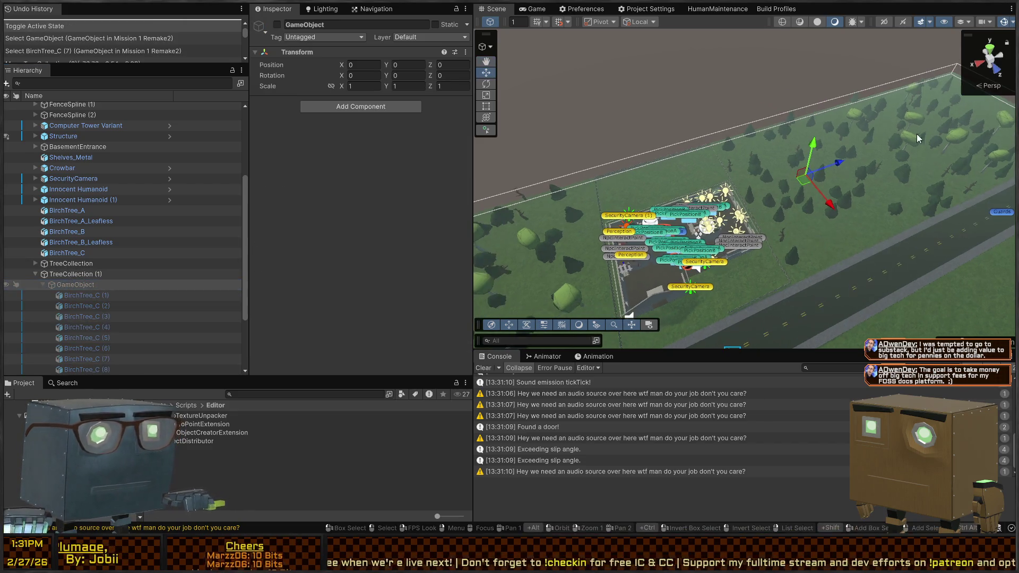
Deactivate the birch tree group inside TreeCollection as well
{"action": "left_click", "coordinate": [912, 141]}
{"action": "left_click", "coordinate": [85, 350]}
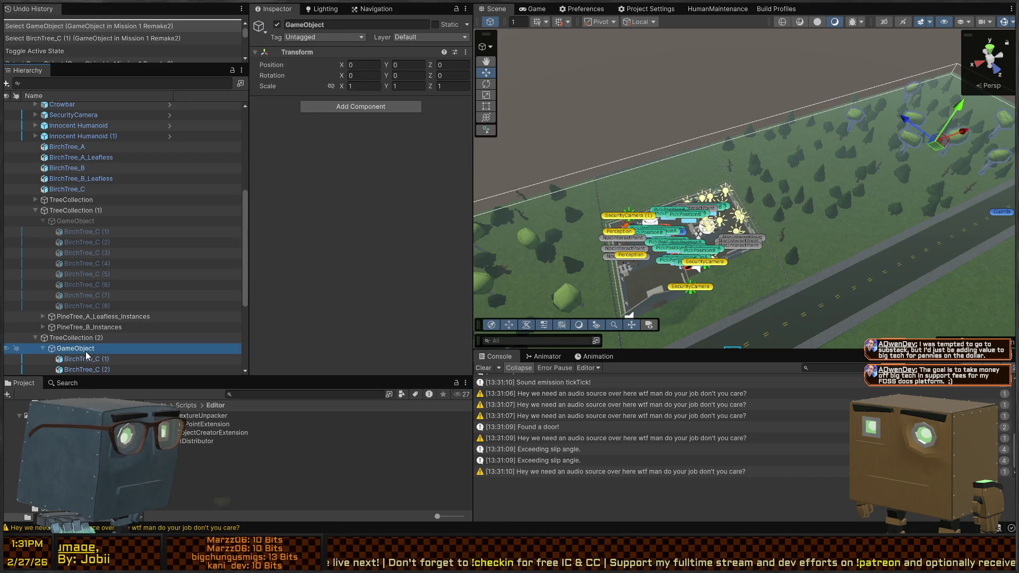
{"action": "left_click_drag", "start_coordinate": [813, 211], "coordinate": [611, 239]}
{"action": "left_click", "coordinate": [675, 229]}
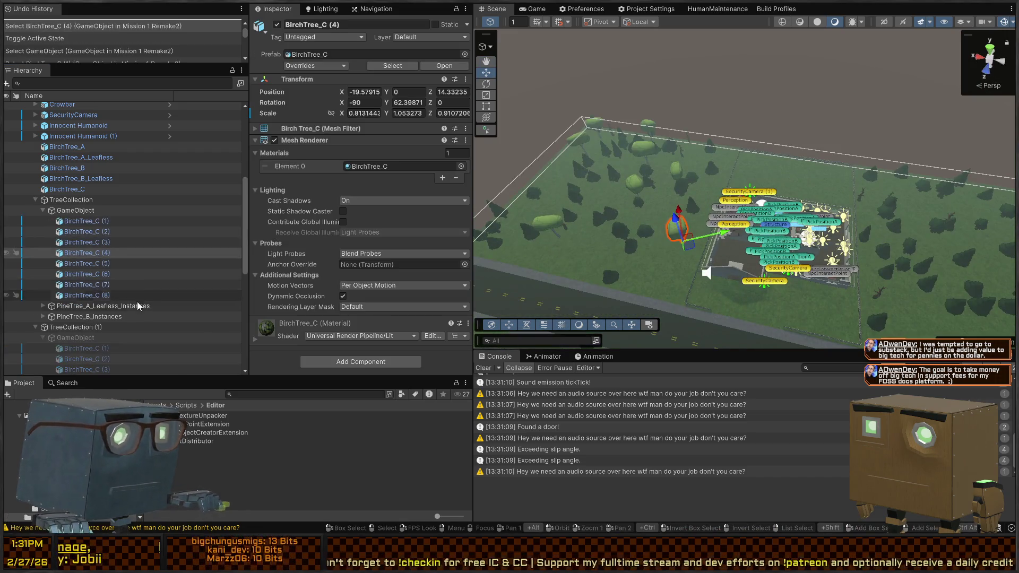
{"action": "key", "text": "alt+shift+a"}
{"action": "left_click_drag", "start_coordinate": [743, 212], "coordinate": [918, 194]}
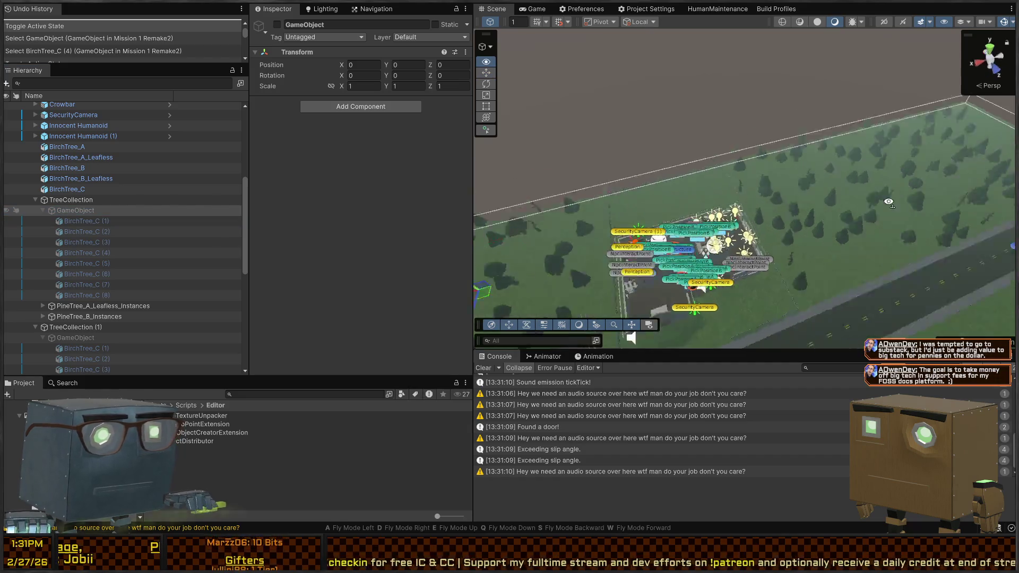
{"action": "key", "text": "ctrl+p"}
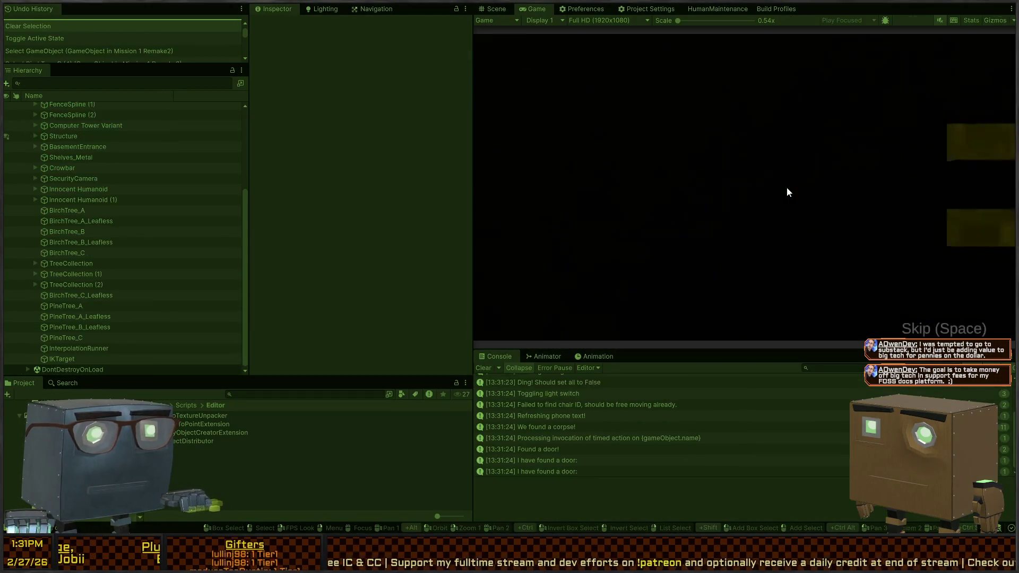
{"action": "key", "text": "w"}
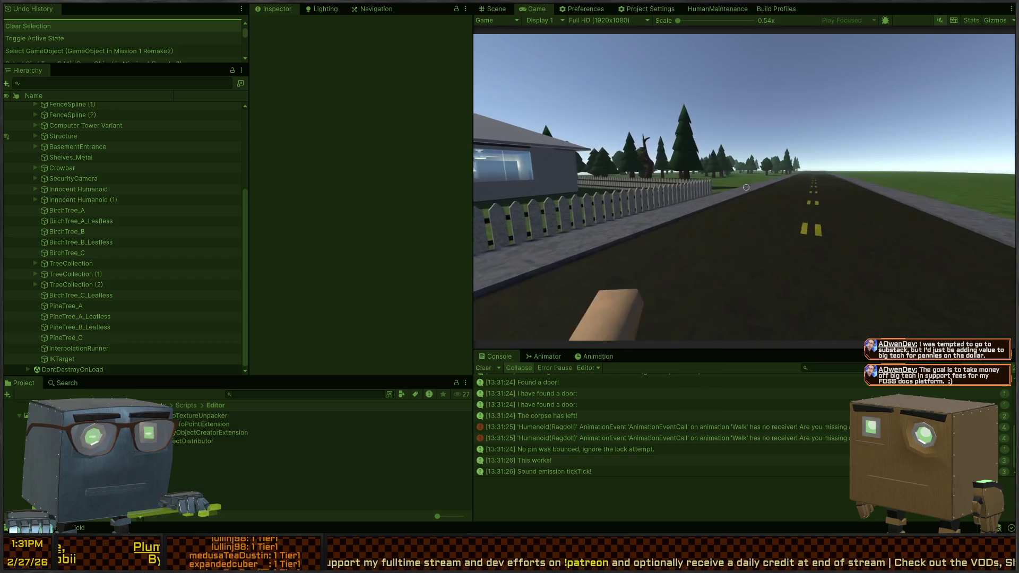
{"action": "key", "text": "a"}
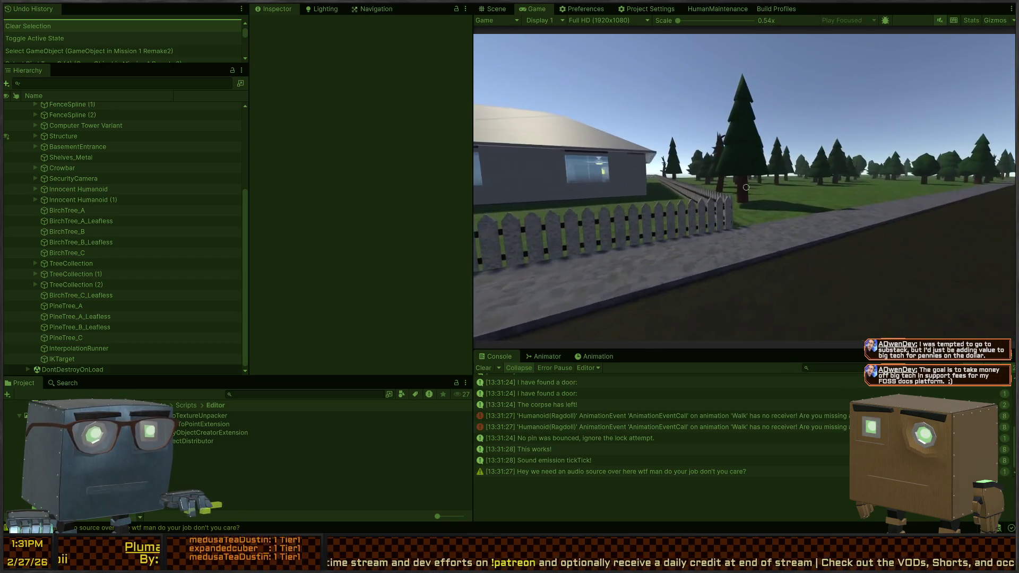
{"action": "key", "text": "w"}
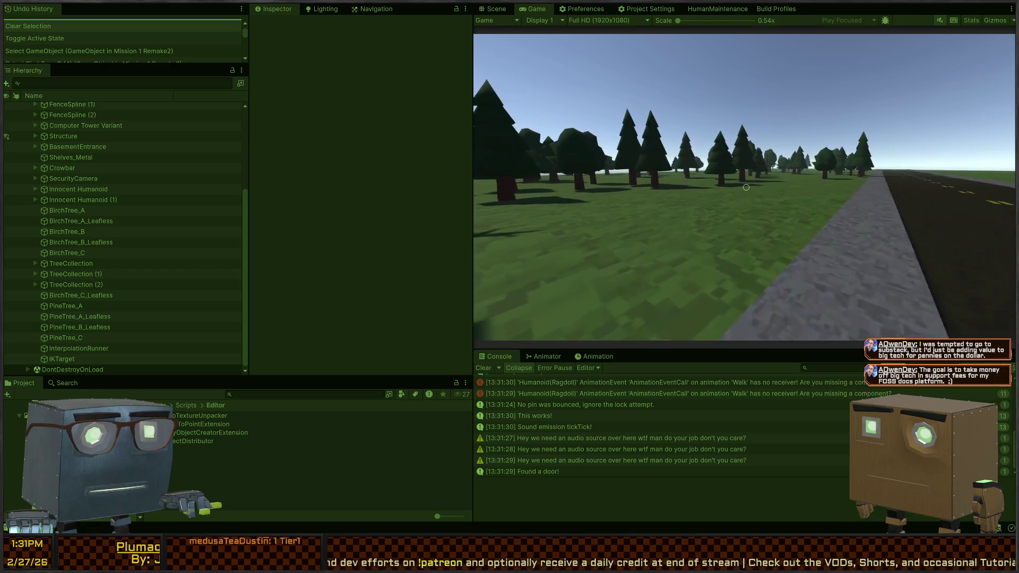
{"action": "key", "text": "d"}
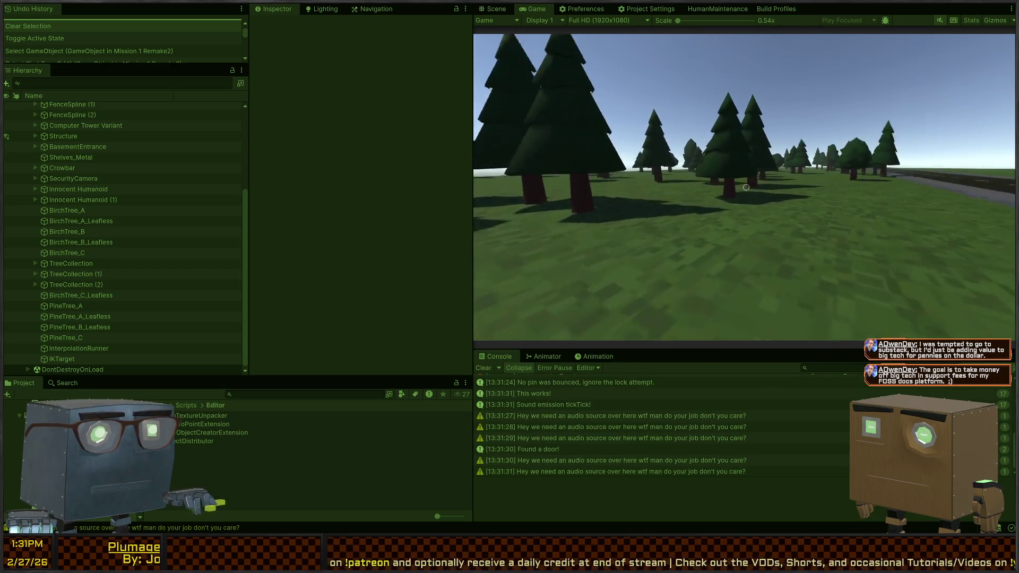
{"action": "key", "text": "a"}
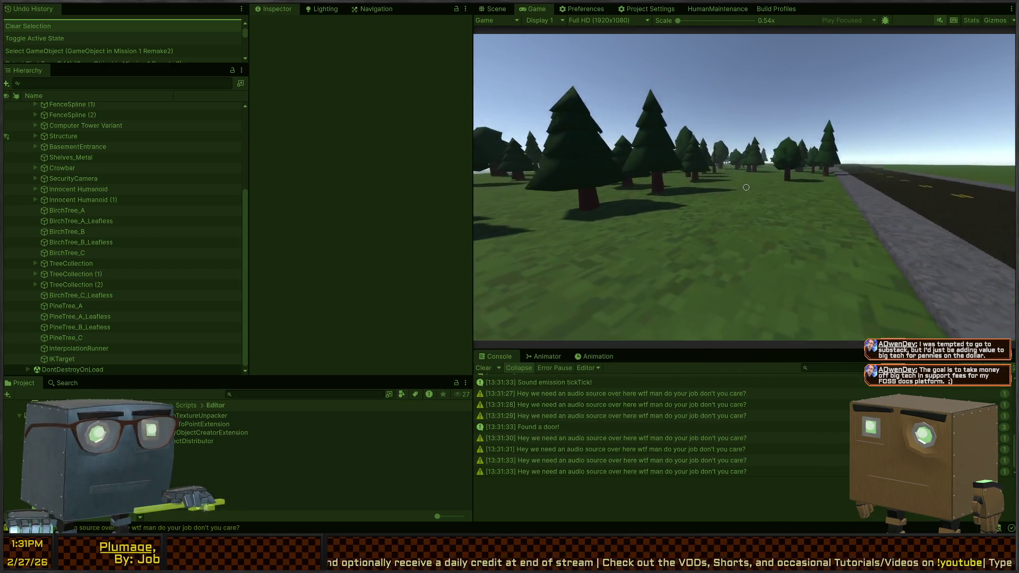
{"action": "key", "text": "d"}
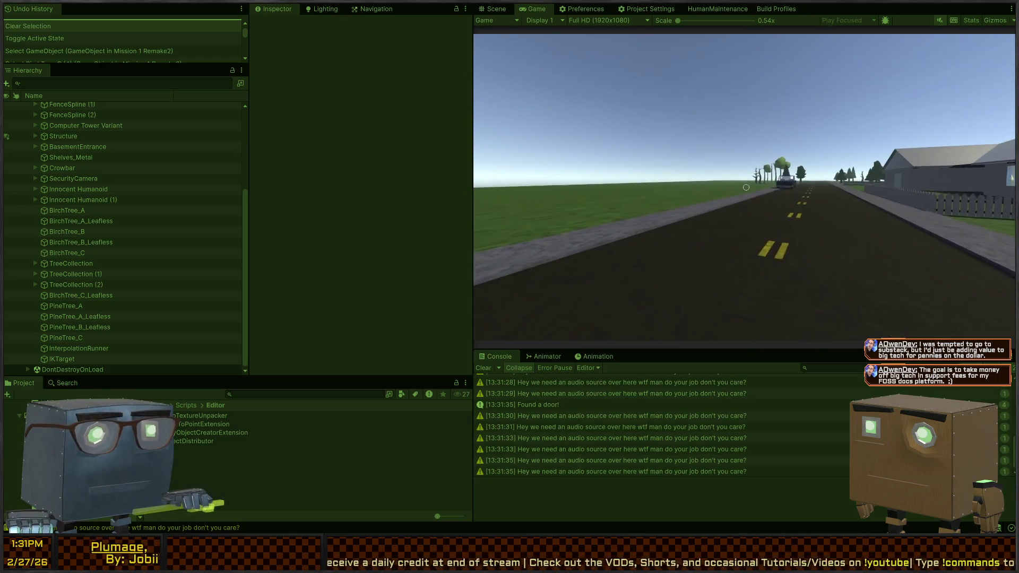
{"action": "key", "text": "ctrl+p"}
{"action": "mouse_move", "coordinate": [499, 200]}
{"action": "left_mouse_down"}
{"action": "mouse_move", "coordinate": [583, 239]}
{"action": "mouse_move", "coordinate": [430, 198]}
{"action": "mouse_move", "coordinate": [866, 181]}
{"action": "left_mouse_up"}
Select the ten loose sample birch and pine trees beside the road
{"action": "scroll", "coordinate": [867, 181], "scroll_direction": "up", "scroll_amount": 8}
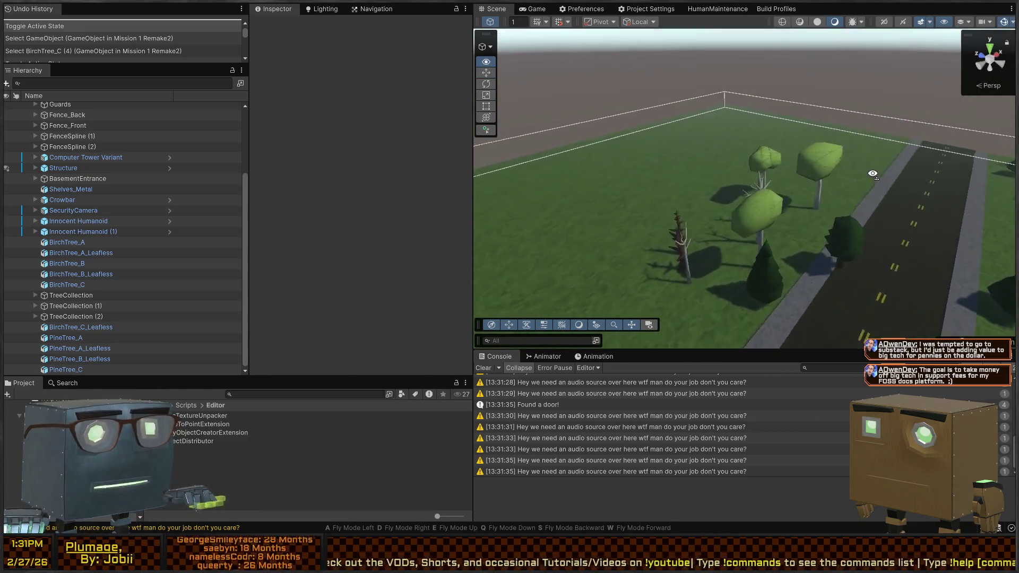
{"action": "left_click", "coordinate": [823, 200]}
{"action": "left_click", "coordinate": [693, 222], "text": "shift"}
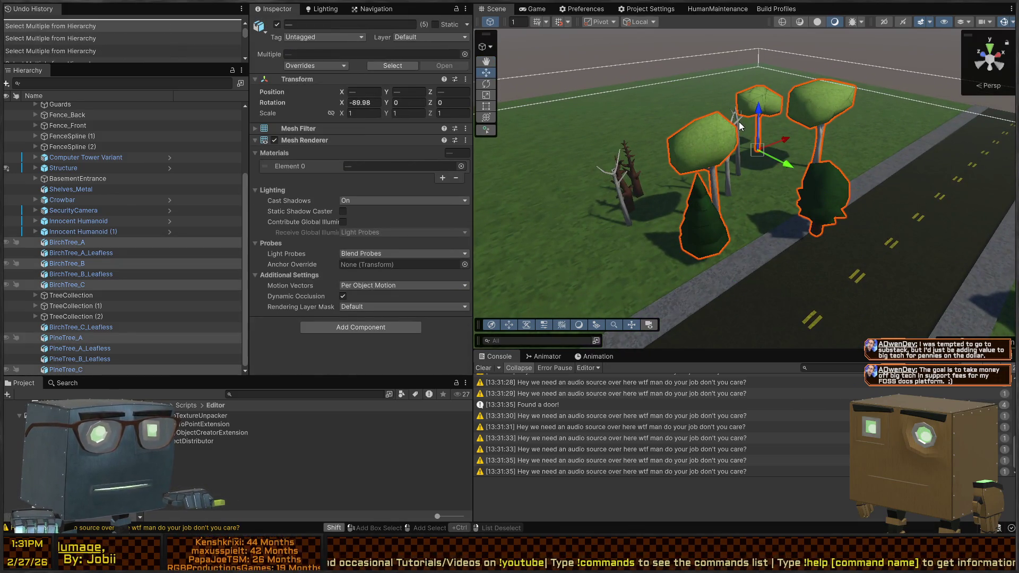
{"action": "mouse_move", "coordinate": [855, 141]}
{"action": "left_mouse_down"}
{"action": "mouse_move", "coordinate": [736, 136]}
{"action": "mouse_move", "coordinate": [706, 123]}
{"action": "mouse_move", "coordinate": [648, 145]}
{"action": "left_mouse_up"}
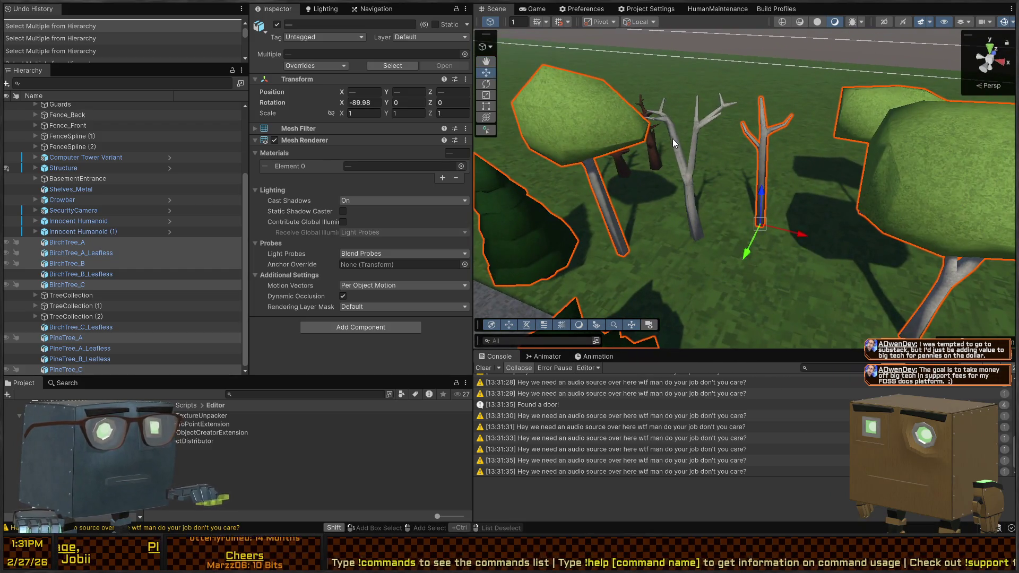
{"action": "left_click", "coordinate": [671, 134], "text": "shift"}
{"action": "left_click", "coordinate": [652, 142], "text": "shift"}
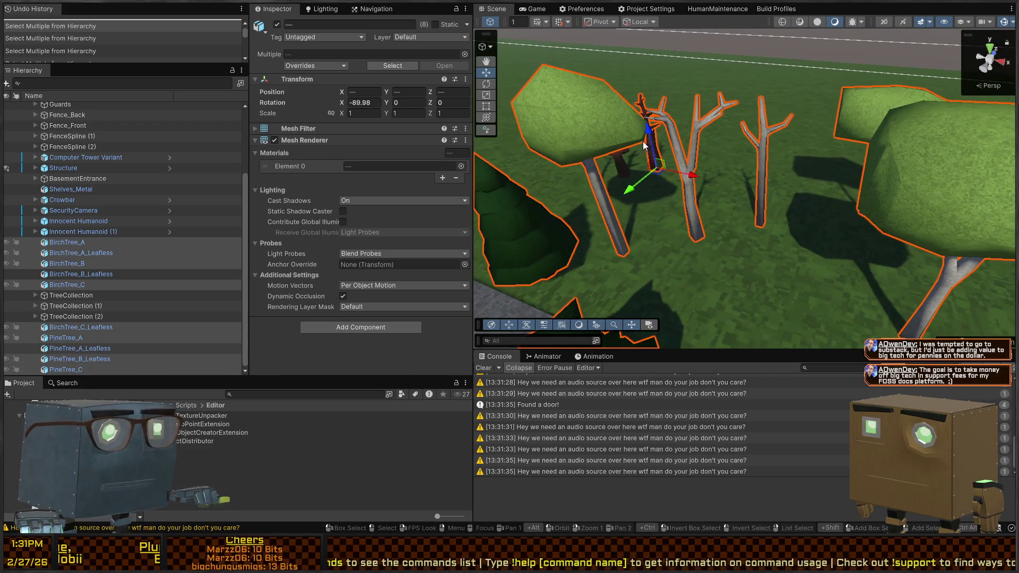
{"action": "mouse_move", "coordinate": [653, 142]}
{"action": "left_mouse_down"}
{"action": "mouse_move", "coordinate": [616, 143]}
{"action": "mouse_move", "coordinate": [774, 152]}
{"action": "mouse_move", "coordinate": [733, 164]}
{"action": "left_mouse_up"}
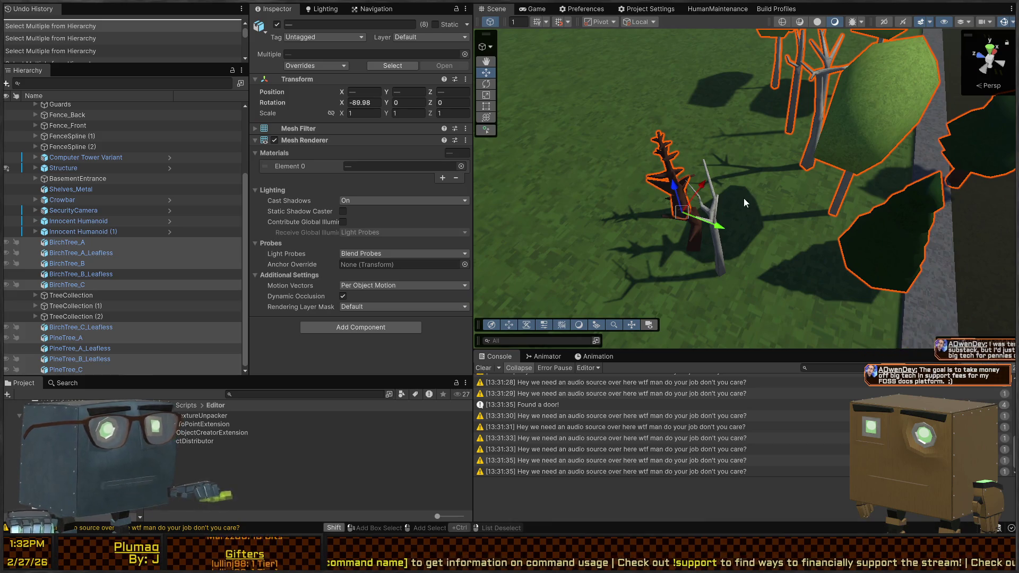
{"action": "left_click", "coordinate": [696, 239], "text": "shift"}
{"action": "left_click", "coordinate": [696, 235], "text": "shift"}
{"action": "left_click_drag", "start_coordinate": [696, 236], "coordinate": [747, 211]}
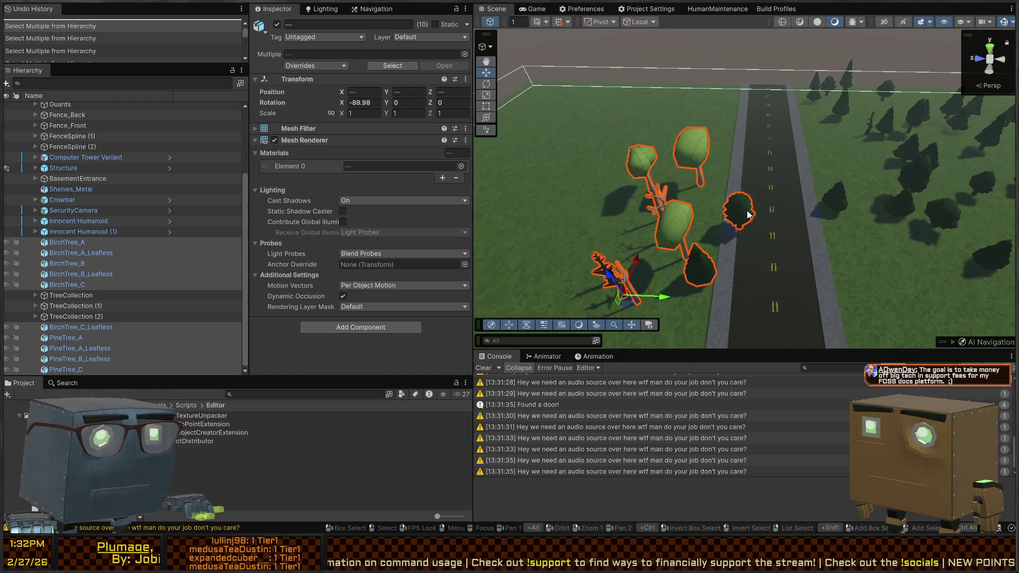
Delete the ten selected sample trees
{"action": "key", "text": "Delete"}
{"action": "mouse_move", "coordinate": [818, 193]}
{"action": "left_mouse_down"}
{"action": "mouse_move", "coordinate": [885, 209]}
{"action": "mouse_move", "coordinate": [653, 240]}
{"action": "mouse_move", "coordinate": [689, 243]}
{"action": "mouse_move", "coordinate": [676, 205]}
{"action": "mouse_move", "coordinate": [750, 202]}
{"action": "mouse_move", "coordinate": [696, 246]}
{"action": "mouse_move", "coordinate": [799, 292]}
{"action": "mouse_move", "coordinate": [720, 317]}
{"action": "left_mouse_up"}
{"action": "left_click", "coordinate": [651, 240]}
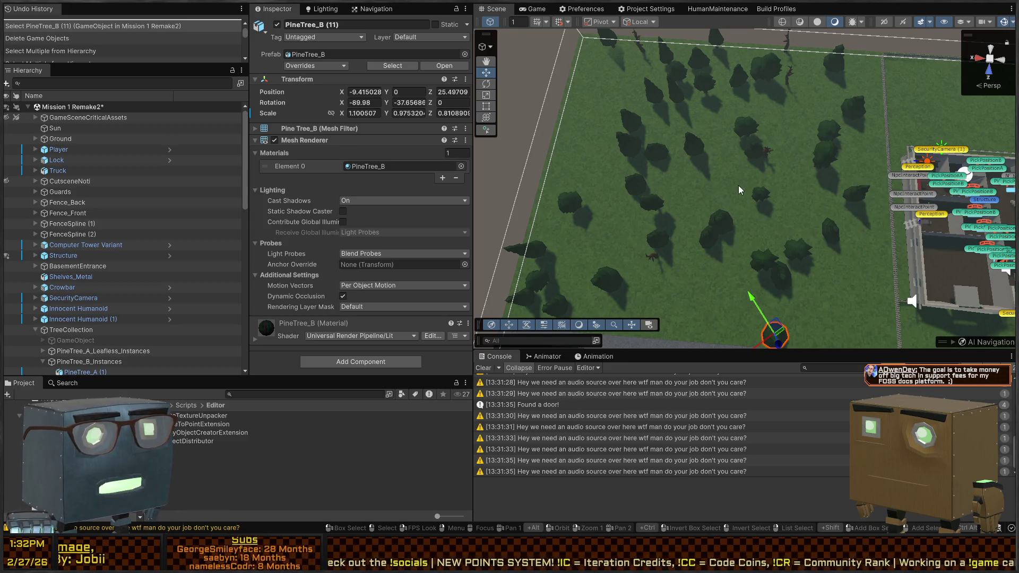
{"action": "mouse_move", "coordinate": [676, 227]}
{"action": "left_mouse_down"}
{"action": "mouse_move", "coordinate": [851, 211]}
{"action": "mouse_move", "coordinate": [796, 88]}
{"action": "mouse_move", "coordinate": [798, 205]}
{"action": "mouse_move", "coordinate": [743, 186]}
{"action": "left_mouse_up"}
{"action": "mouse_move", "coordinate": [460, 171]}
{"action": "left_mouse_down"}
{"action": "mouse_move", "coordinate": [689, 105]}
{"action": "mouse_move", "coordinate": [688, 93]}
{"action": "left_mouse_up"}
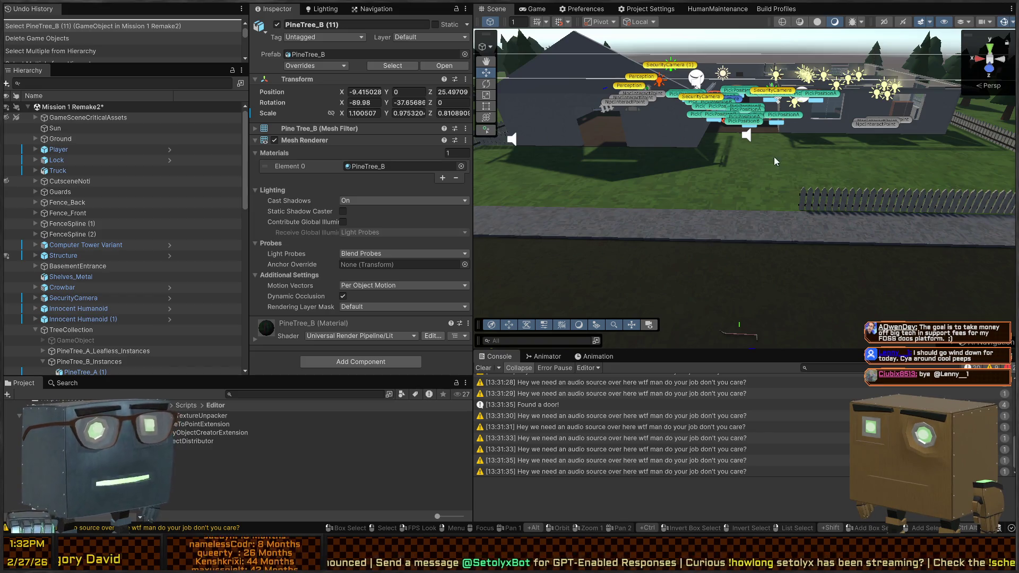
{"action": "left_click_drag", "start_coordinate": [688, 93], "coordinate": [8, 203]}
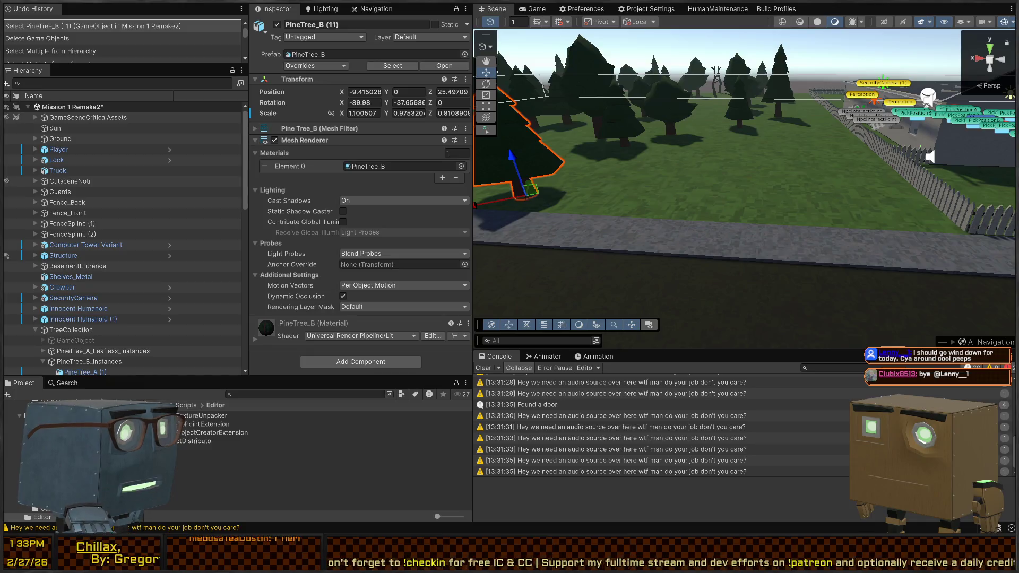
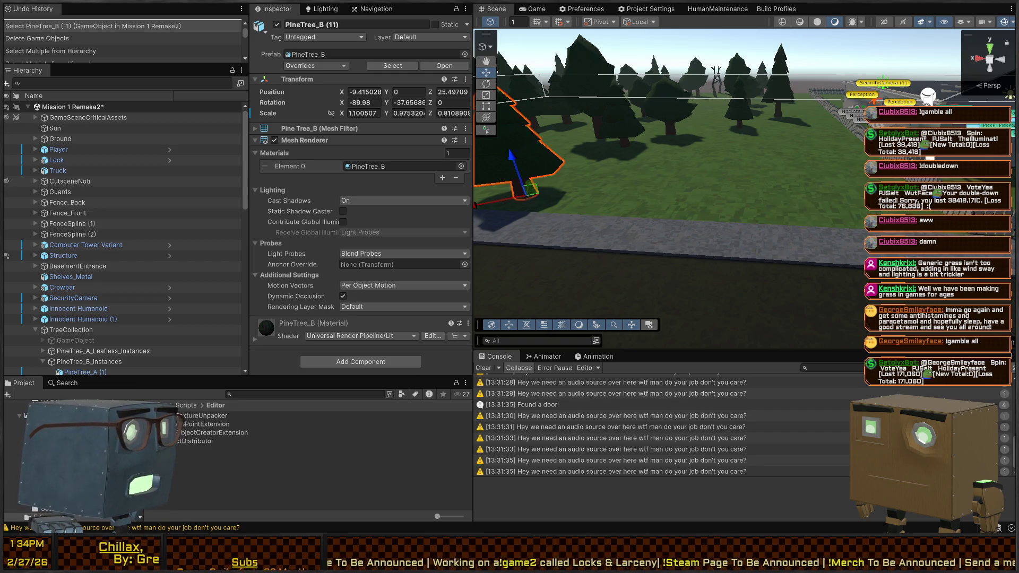
Switch from Unity to the roystan.net Grass Shader tutorial in the browser
{"action": "key", "text": "alt+Tab"}
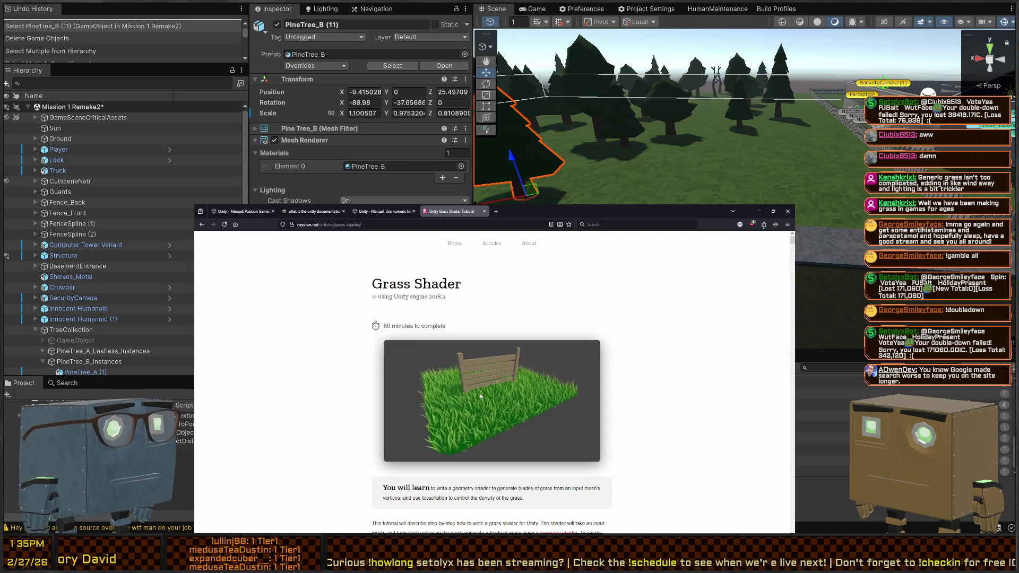
Read past Geometry shaders, Tangent space and Grass look to the Tessellation heading
{"action": "scroll", "coordinate": [480, 389], "scroll_direction": "down", "scroll_amount": 5}
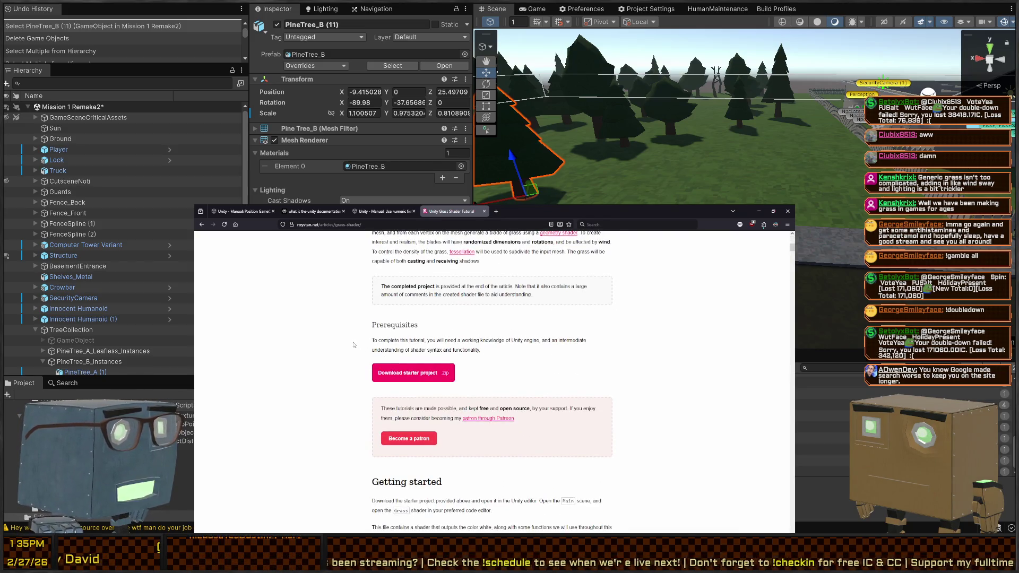
{"action": "scroll", "coordinate": [357, 340], "scroll_direction": "down", "scroll_amount": 2}
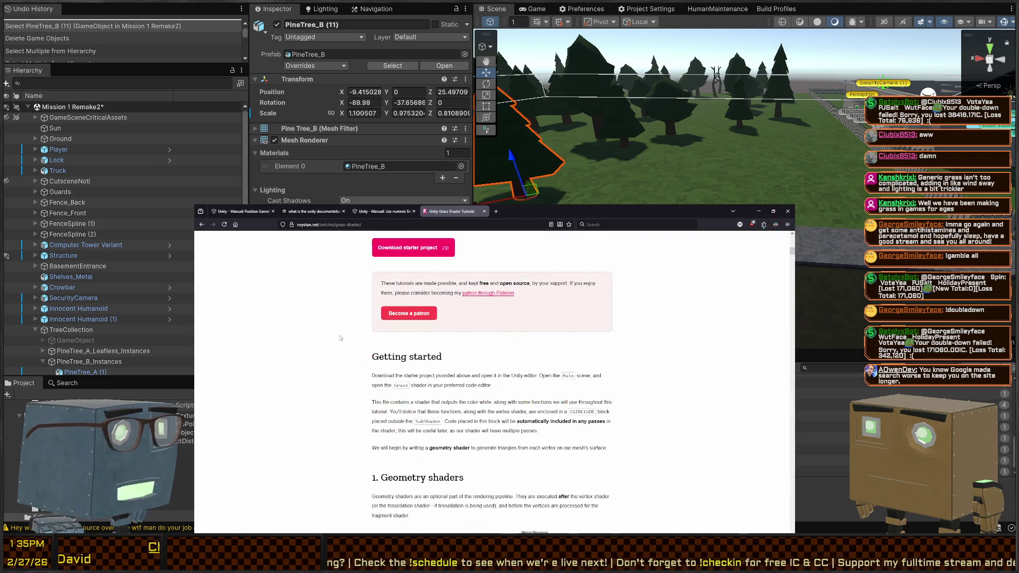
{"action": "scroll", "coordinate": [358, 345], "scroll_direction": "up", "scroll_amount": 2}
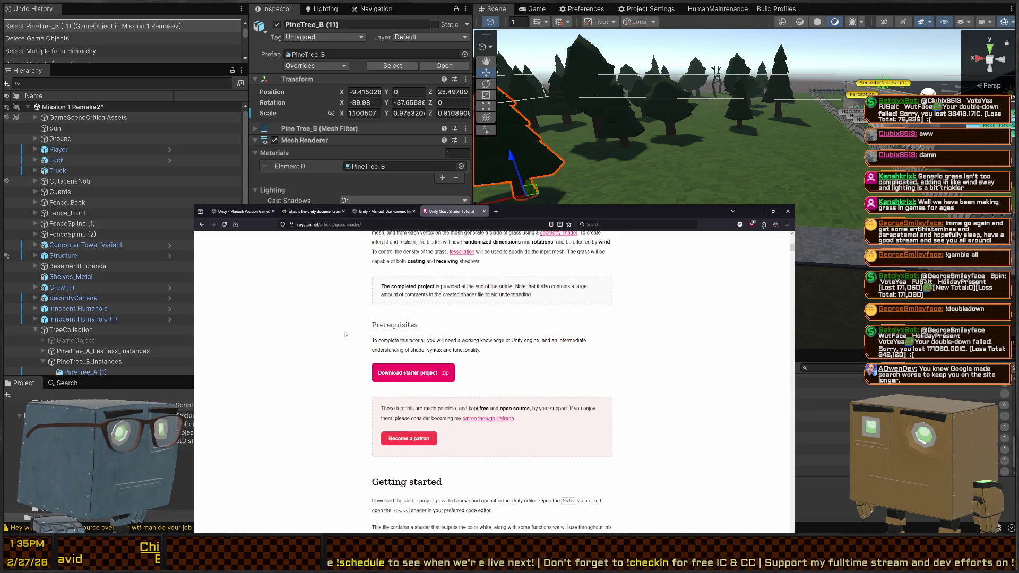
{"action": "scroll", "coordinate": [360, 339], "scroll_direction": "down", "scroll_amount": 6}
{"action": "scroll", "coordinate": [356, 345], "scroll_direction": "down", "scroll_amount": 6}
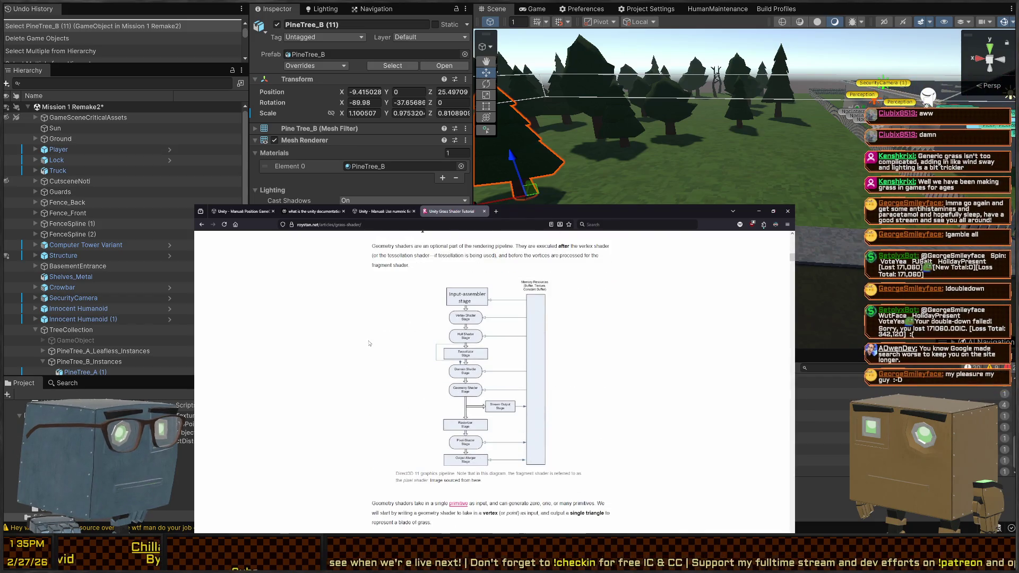
{"action": "scroll", "coordinate": [365, 338], "scroll_direction": "down", "scroll_amount": 6}
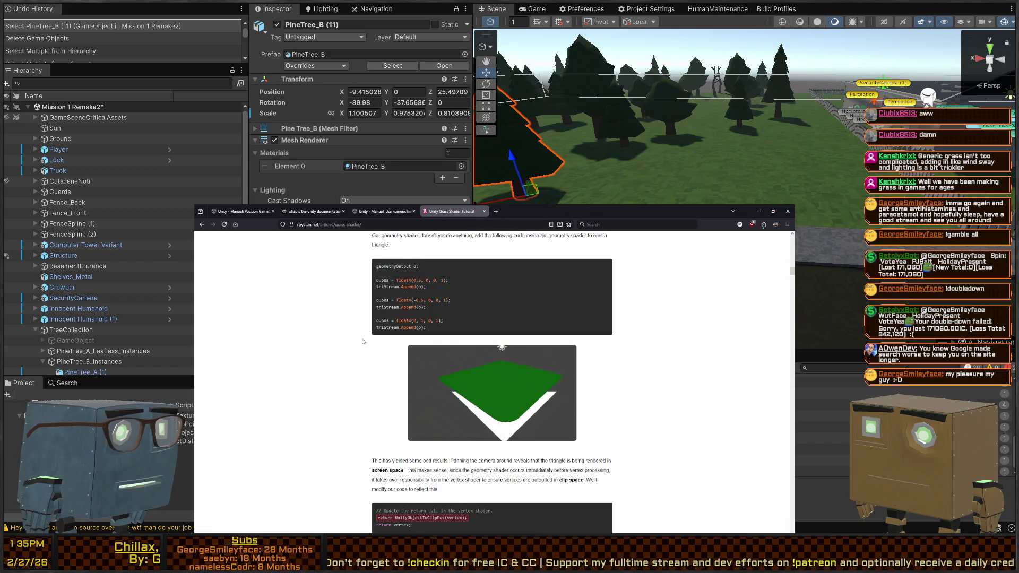
{"action": "scroll", "coordinate": [363, 341], "scroll_direction": "down", "scroll_amount": 6}
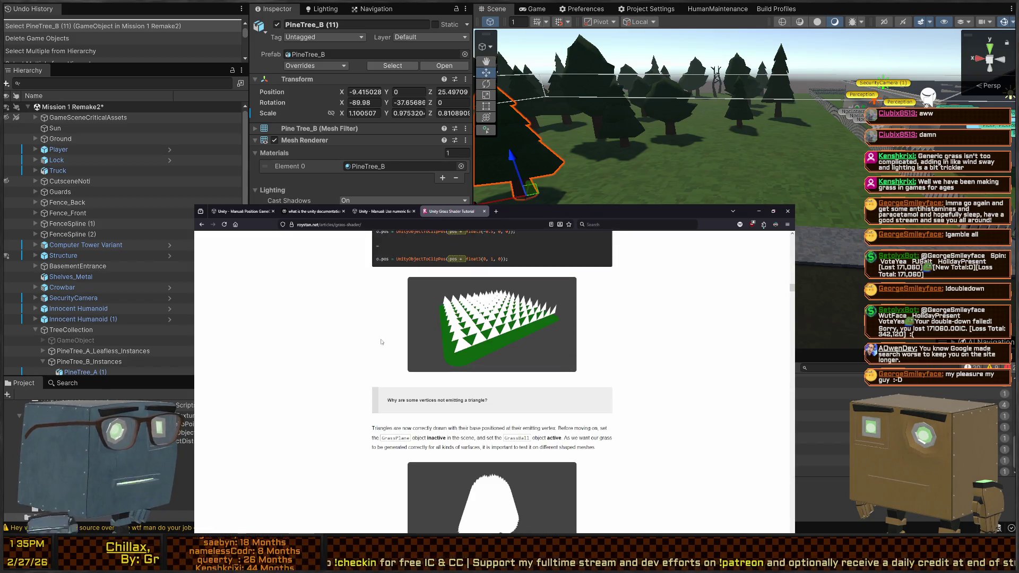
{"action": "scroll", "coordinate": [421, 337], "scroll_direction": "up", "scroll_amount": 3}
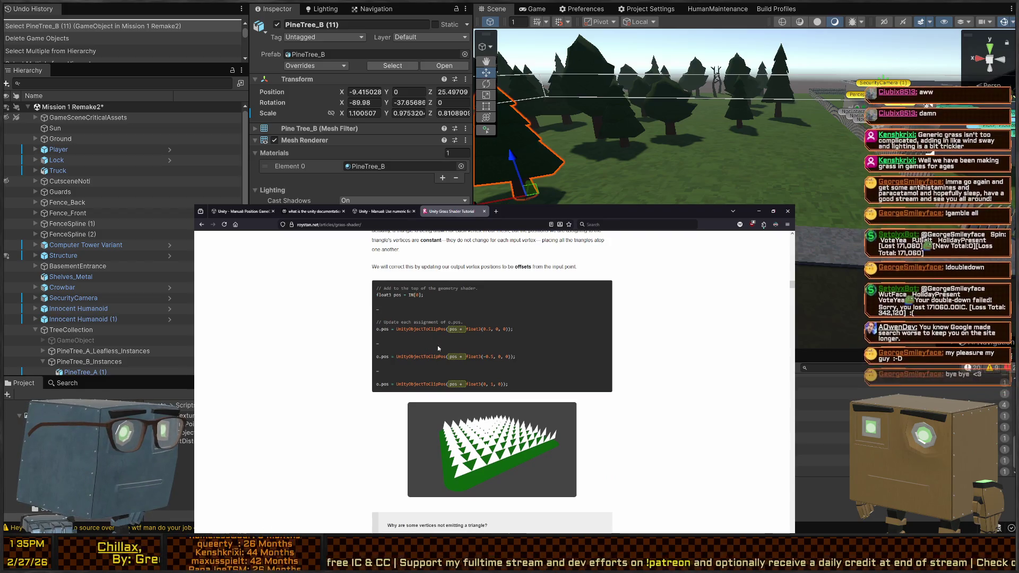
{"action": "scroll", "coordinate": [424, 342], "scroll_direction": "up", "scroll_amount": 4}
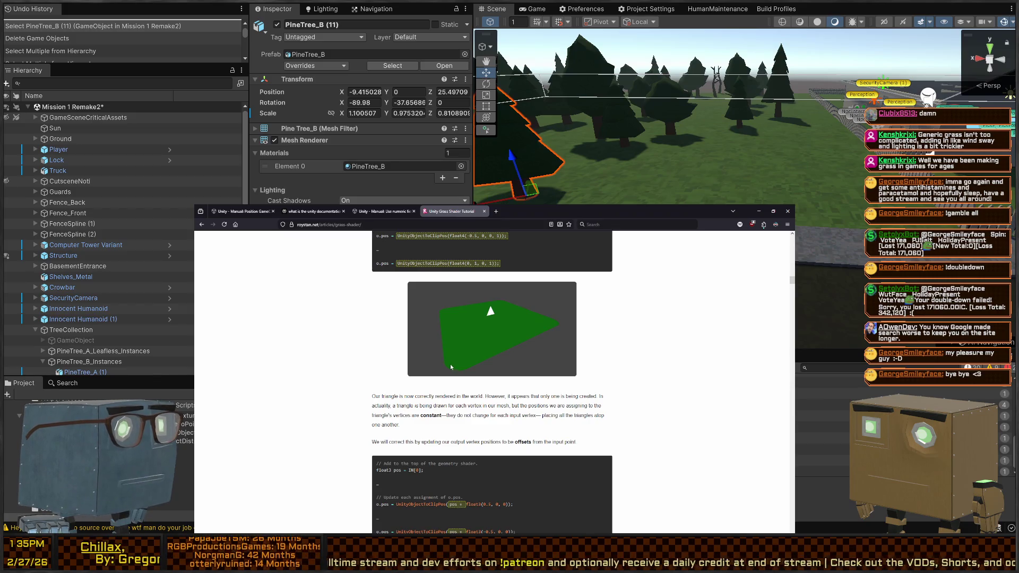
{"action": "scroll", "coordinate": [450, 364], "scroll_direction": "down", "scroll_amount": 2}
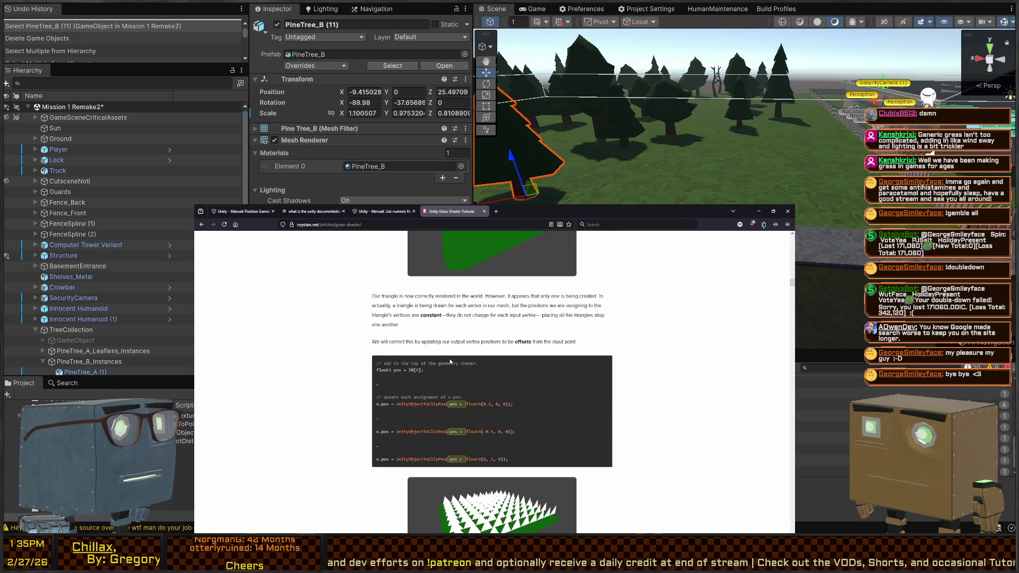
{"action": "scroll", "coordinate": [450, 362], "scroll_direction": "down", "scroll_amount": 2}
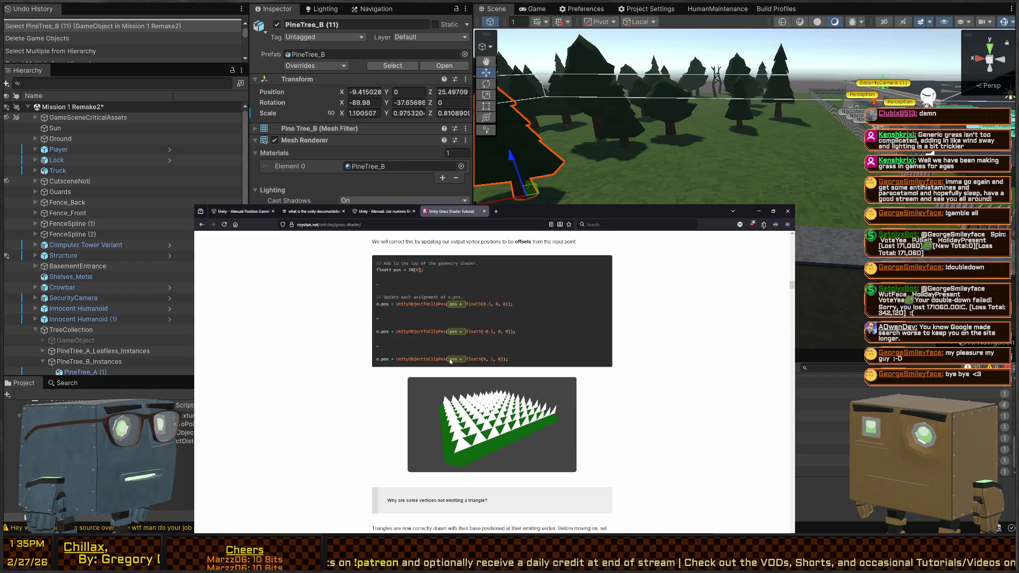
{"action": "scroll", "coordinate": [450, 362], "scroll_direction": "down", "scroll_amount": 4}
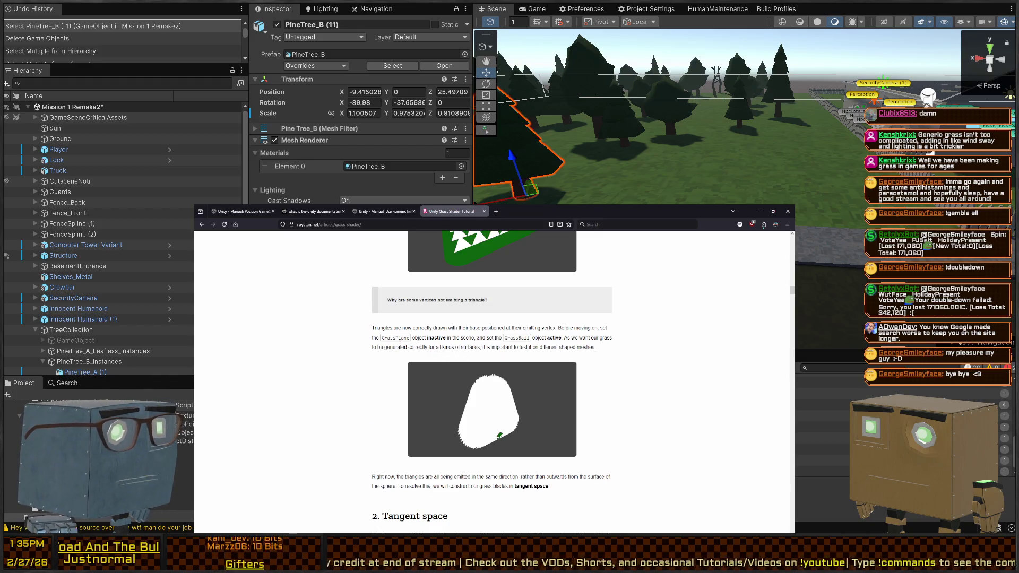
{"action": "scroll", "coordinate": [403, 313], "scroll_direction": "down", "scroll_amount": 1}
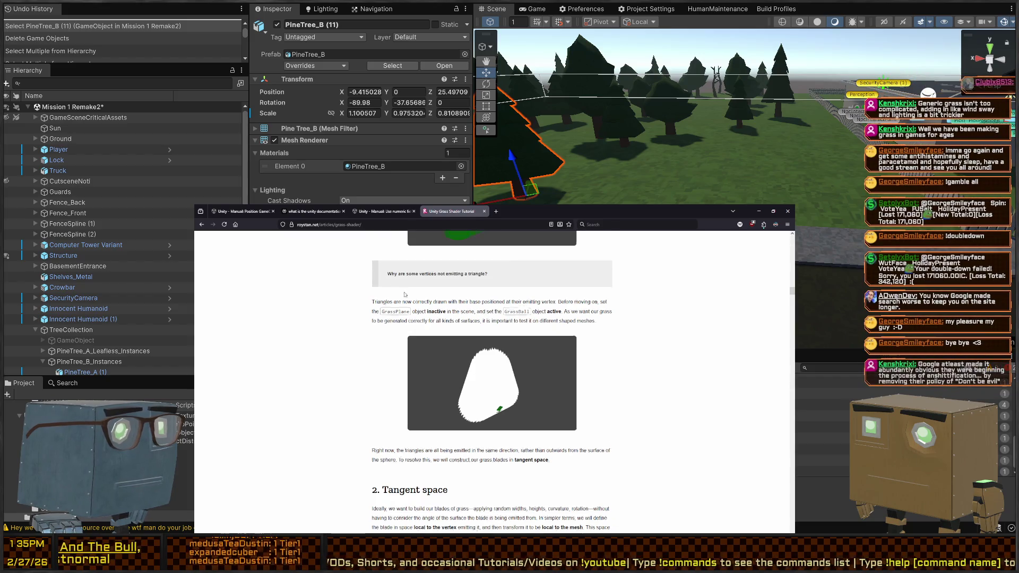
{"action": "scroll", "coordinate": [404, 295], "scroll_direction": "down", "scroll_amount": 10}
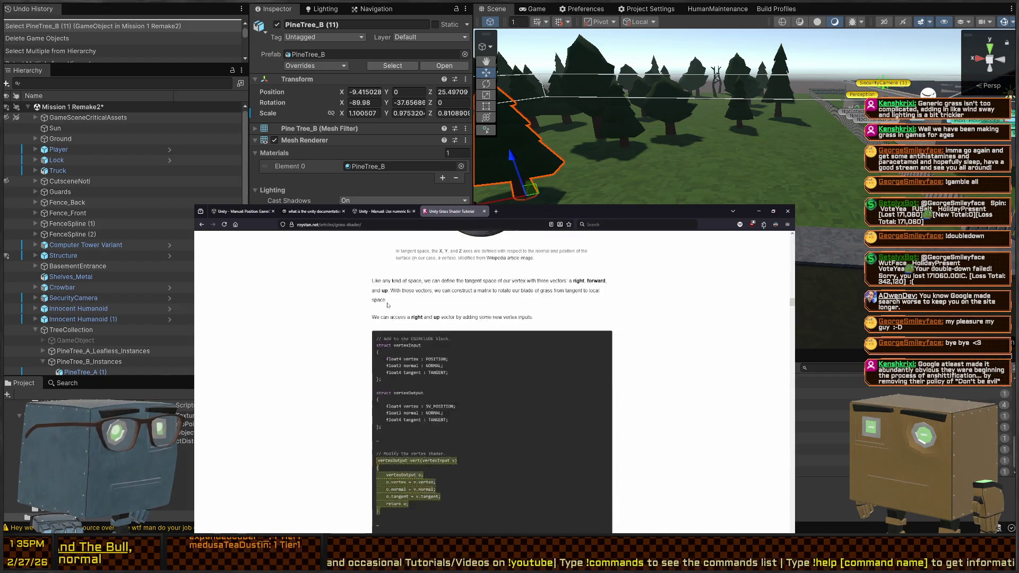
{"action": "scroll", "coordinate": [388, 305], "scroll_direction": "down", "scroll_amount": 15}
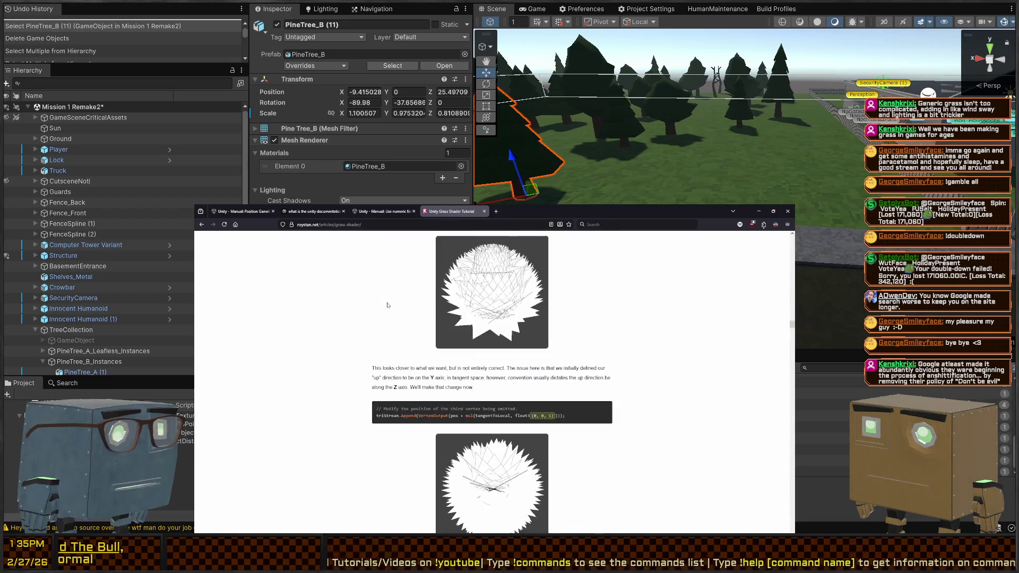
{"action": "scroll", "coordinate": [387, 305], "scroll_direction": "up", "scroll_amount": 3}
{"action": "scroll", "coordinate": [497, 350], "scroll_direction": "down", "scroll_amount": 10}
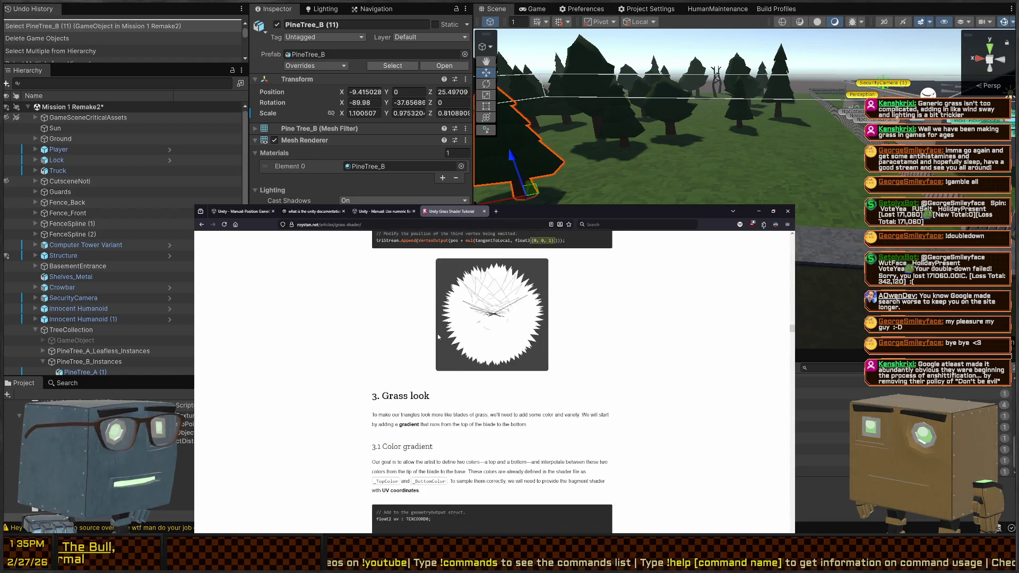
{"action": "scroll", "coordinate": [439, 336], "scroll_direction": "down", "scroll_amount": 10}
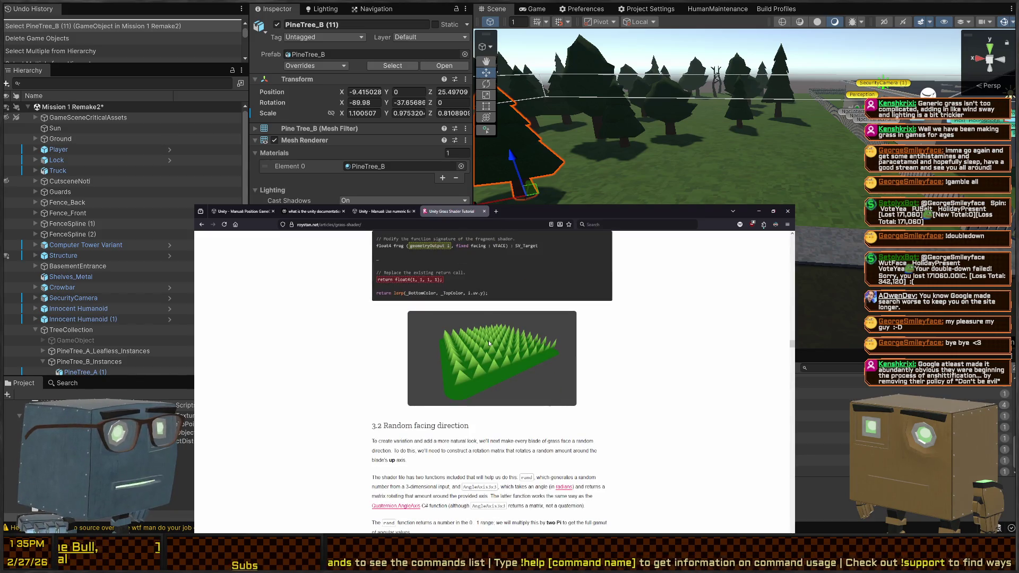
{"action": "scroll", "coordinate": [489, 343], "scroll_direction": "down", "scroll_amount": 10}
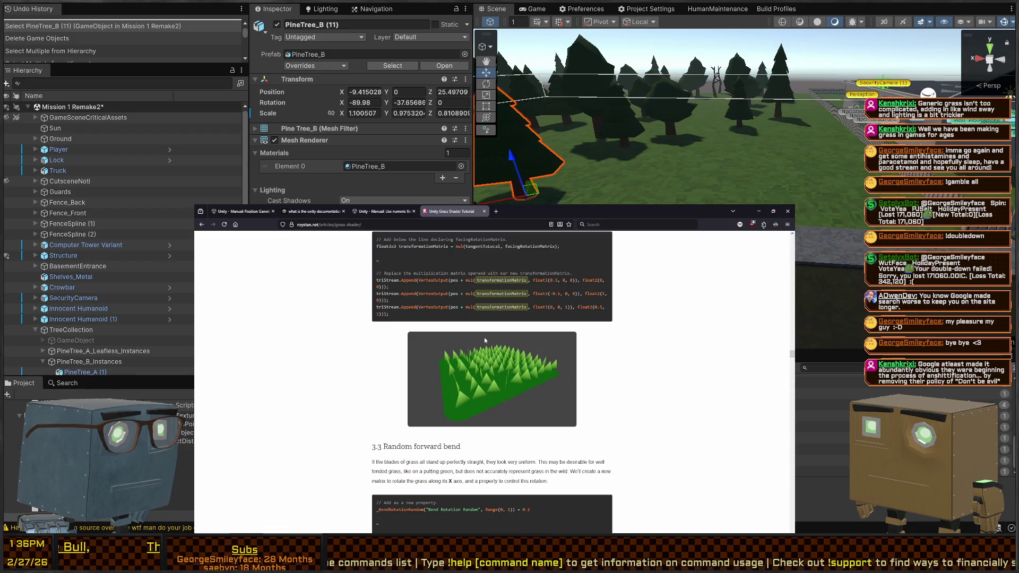
{"action": "scroll", "coordinate": [484, 336], "scroll_direction": "down", "scroll_amount": 10}
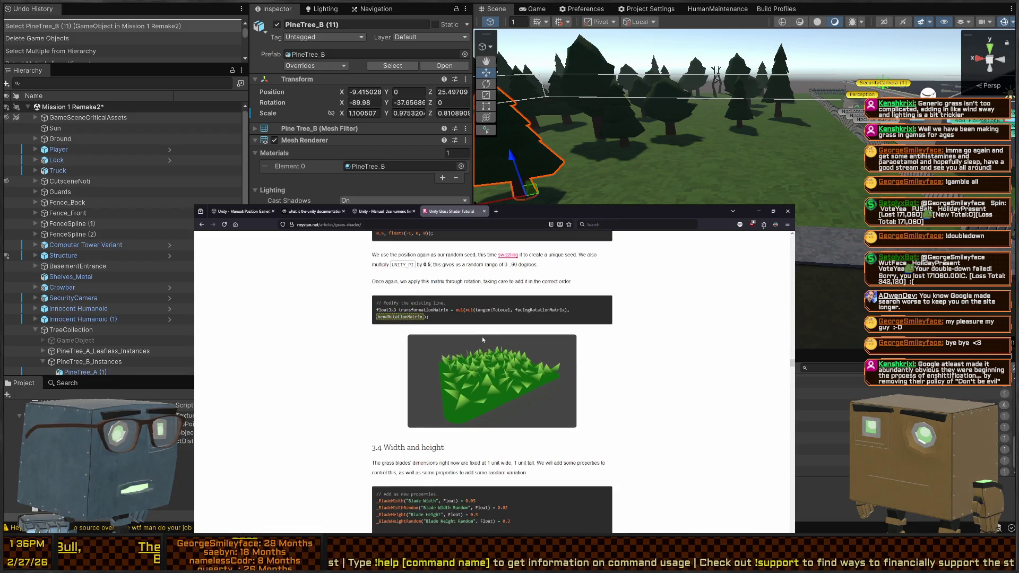
{"action": "scroll", "coordinate": [482, 338], "scroll_direction": "down", "scroll_amount": 10}
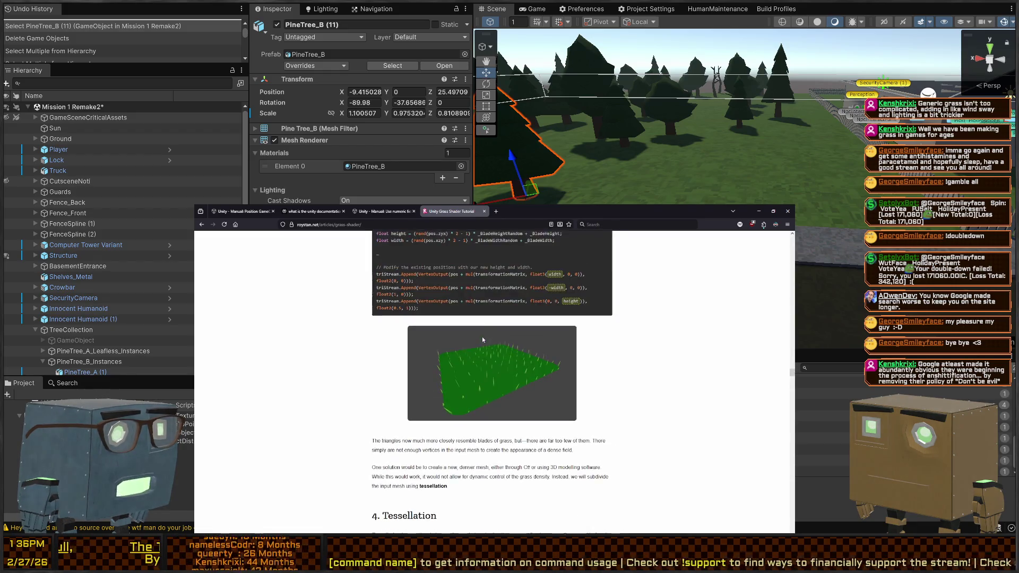
Scroll the tutorial to section 7 on lighting and shadows, then return to Unity
{"action": "scroll", "coordinate": [483, 340], "scroll_direction": "down", "scroll_amount": 8}
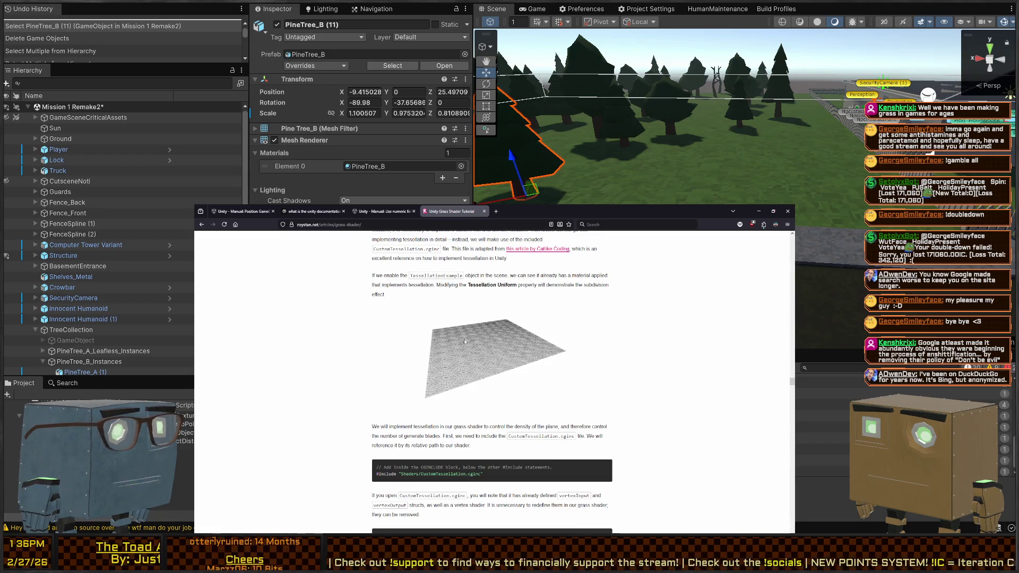
{"action": "scroll", "coordinate": [465, 341], "scroll_direction": "down", "scroll_amount": 10}
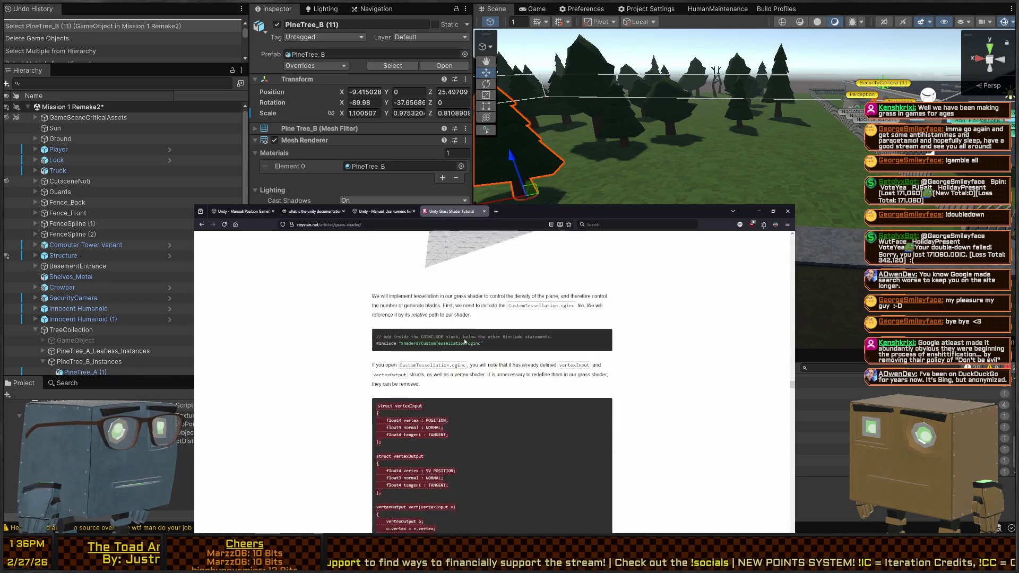
{"action": "scroll", "coordinate": [463, 341], "scroll_direction": "down", "scroll_amount": 5}
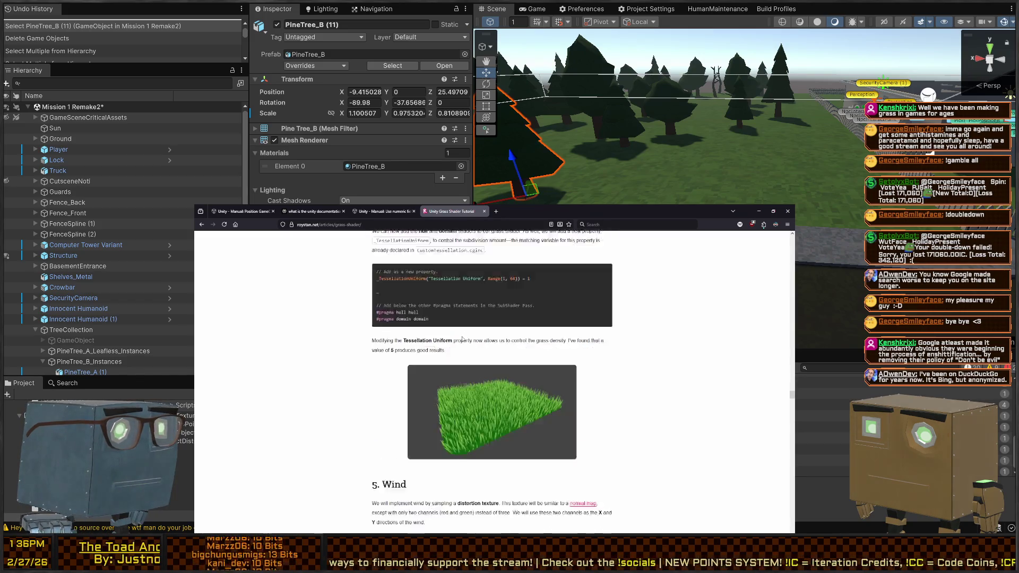
{"action": "scroll", "coordinate": [457, 333], "scroll_direction": "up", "scroll_amount": 1}
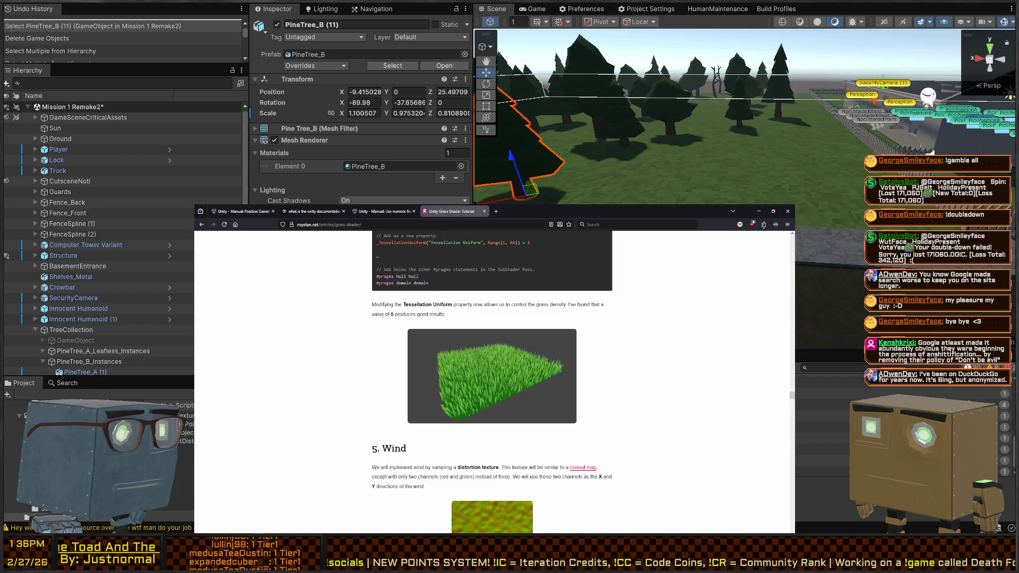
{"action": "scroll", "coordinate": [382, 316], "scroll_direction": "down", "scroll_amount": 3}
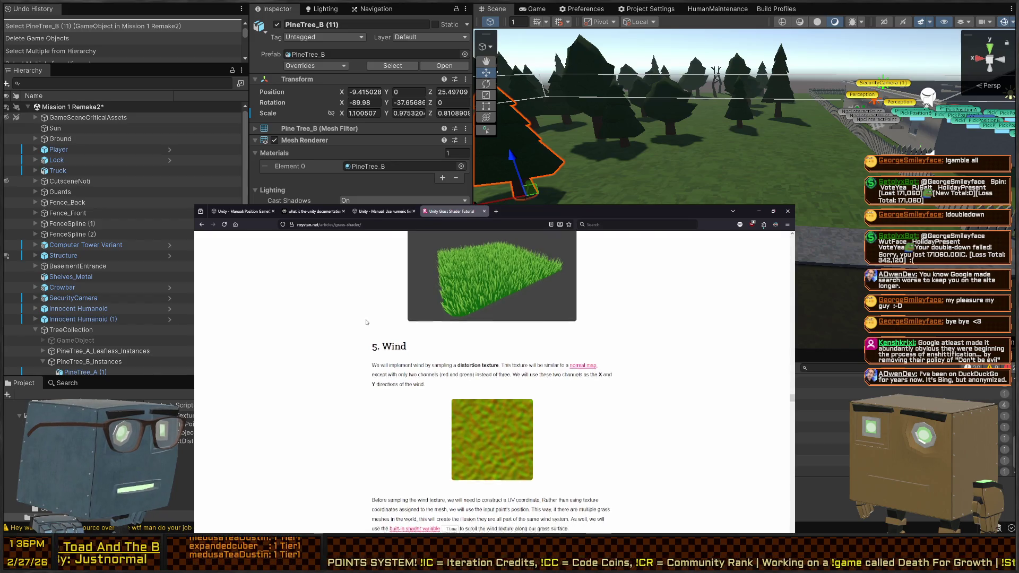
{"action": "scroll", "coordinate": [366, 322], "scroll_direction": "down", "scroll_amount": 15}
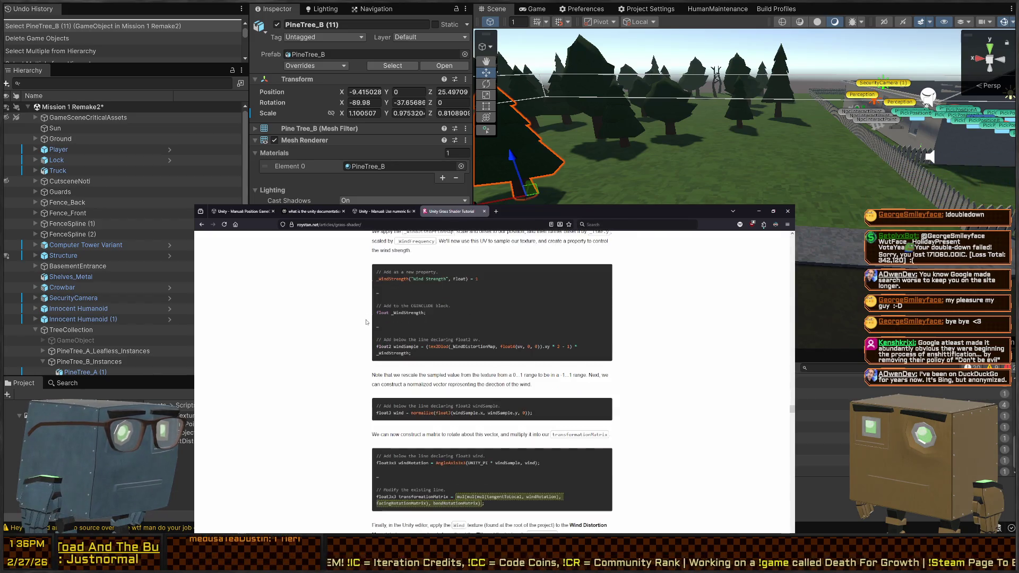
{"action": "scroll", "coordinate": [366, 321], "scroll_direction": "down", "scroll_amount": 15}
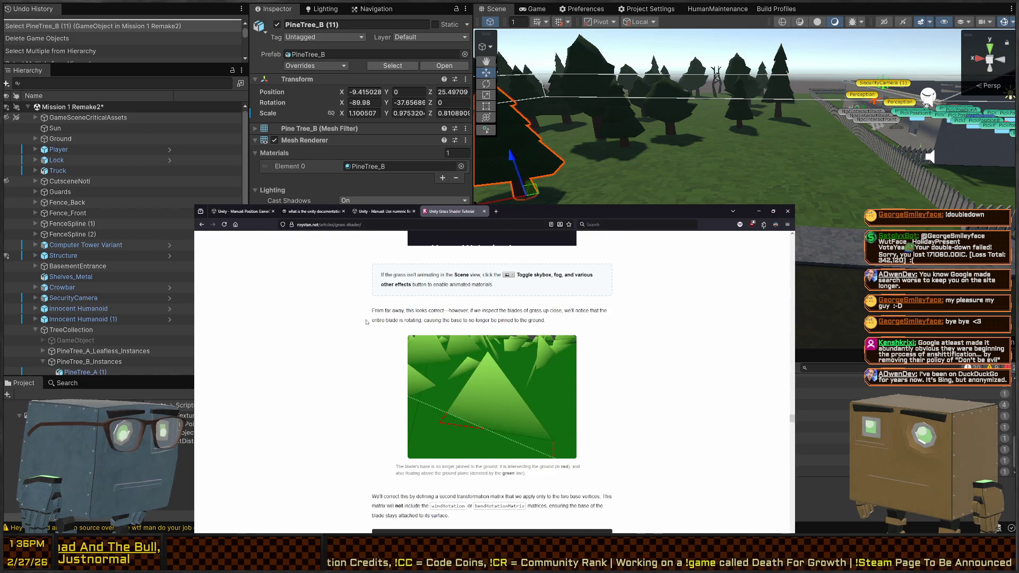
{"action": "scroll", "coordinate": [366, 321], "scroll_direction": "down", "scroll_amount": 15}
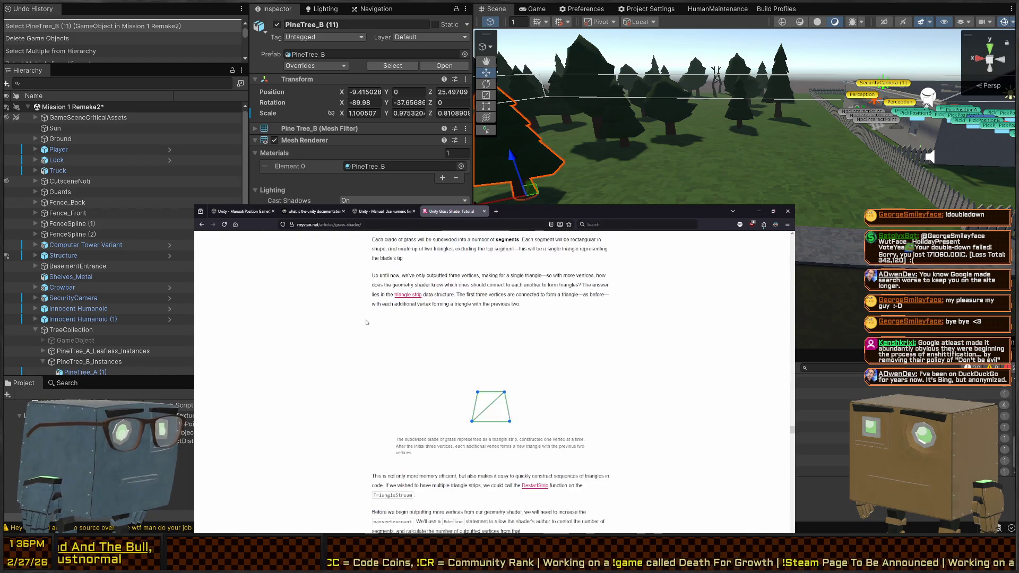
{"action": "scroll", "coordinate": [365, 322], "scroll_direction": "down", "scroll_amount": 15}
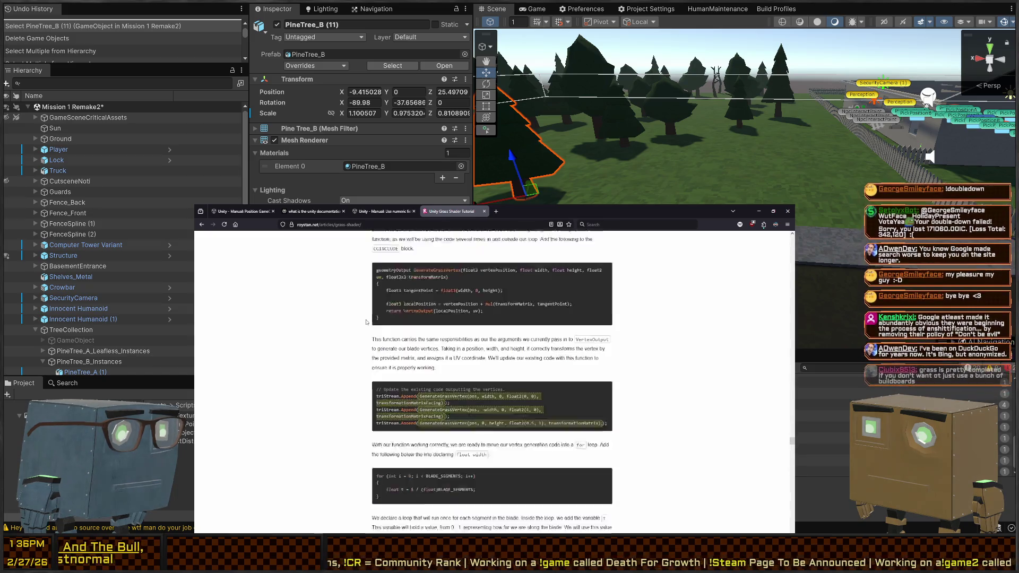
{"action": "scroll", "coordinate": [365, 321], "scroll_direction": "down", "scroll_amount": 8}
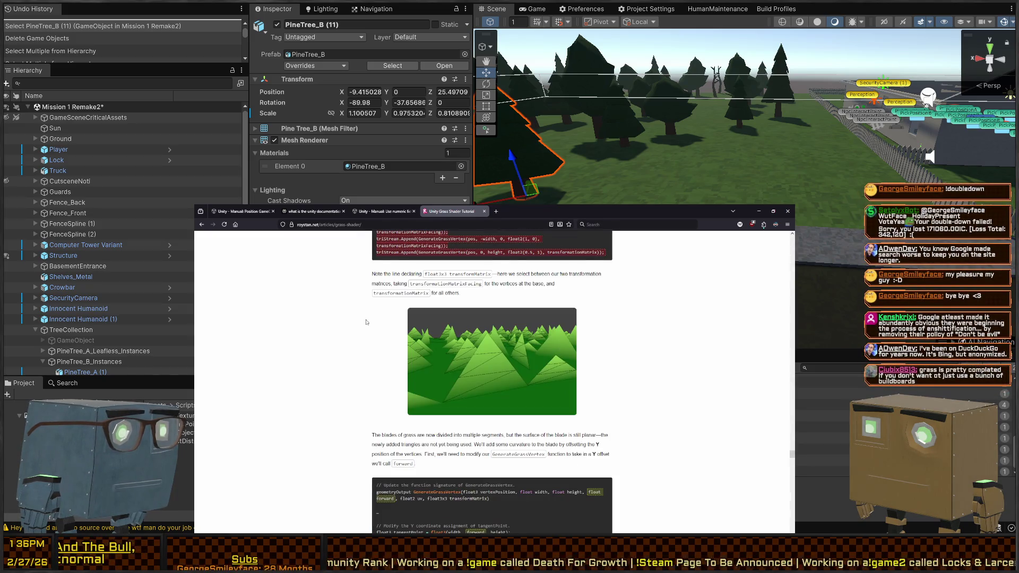
{"action": "scroll", "coordinate": [365, 322], "scroll_direction": "down", "scroll_amount": 15}
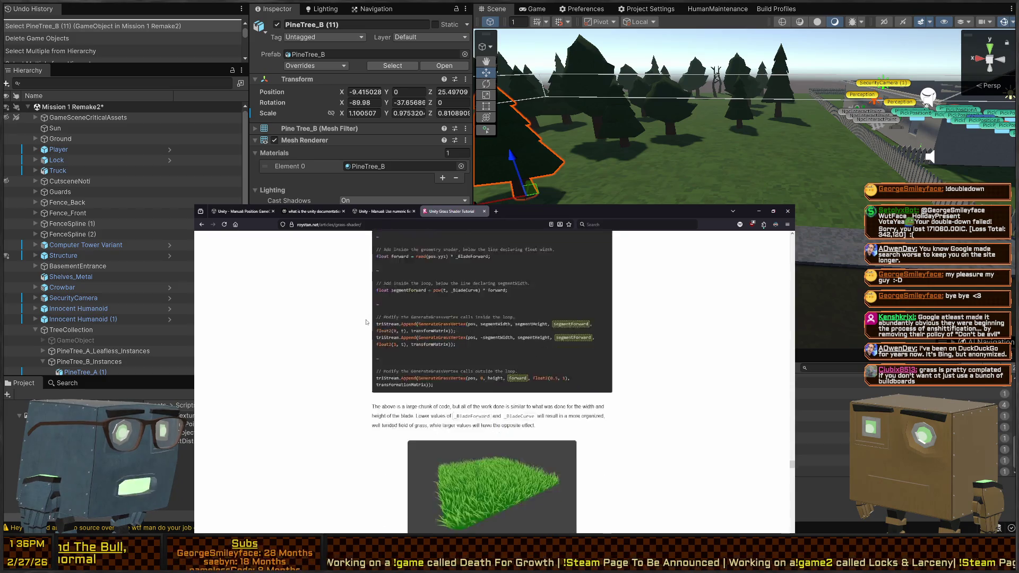
{"action": "scroll", "coordinate": [366, 322], "scroll_direction": "down", "scroll_amount": 4}
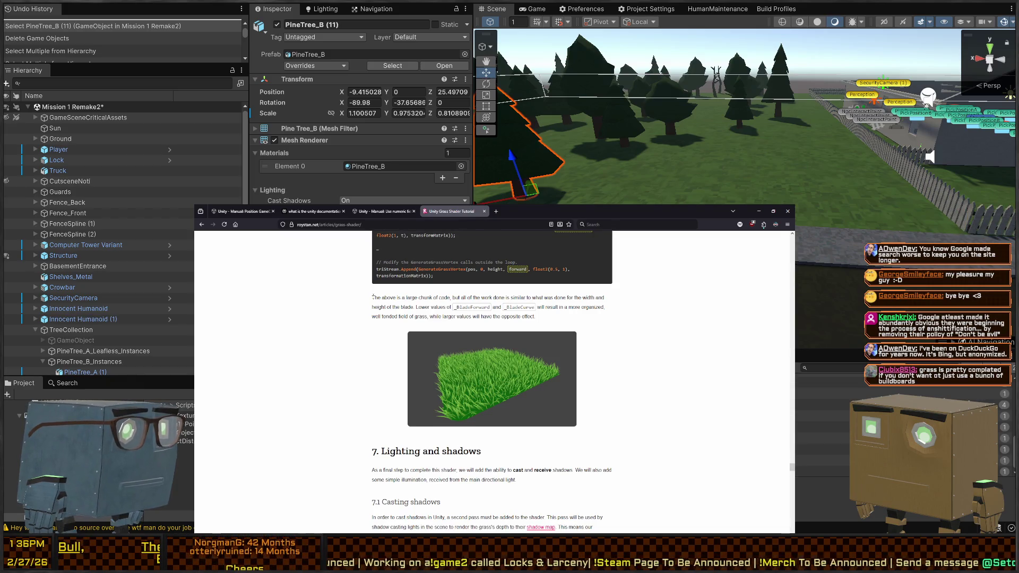
{"action": "key", "text": "alt+Tab"}
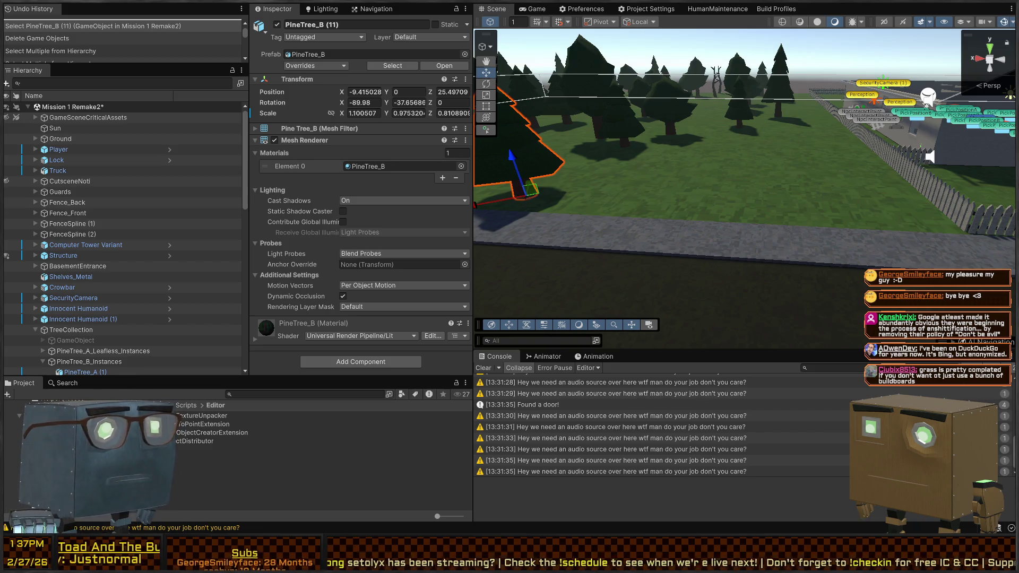
Orbit the Scene view around the pine tree, then switch to the Affinity painting
{"action": "mouse_move", "coordinate": [663, 159]}
{"action": "left_mouse_down"}
{"action": "mouse_move", "coordinate": [711, 159]}
{"action": "mouse_move", "coordinate": [692, 157]}
{"action": "left_mouse_up"}
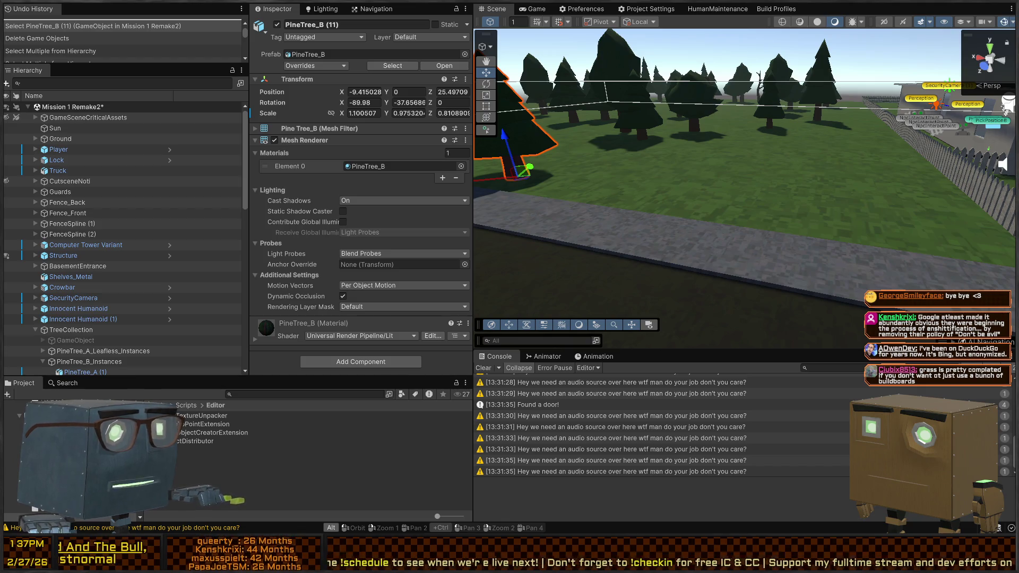
{"action": "key", "text": "alt+Tab"}
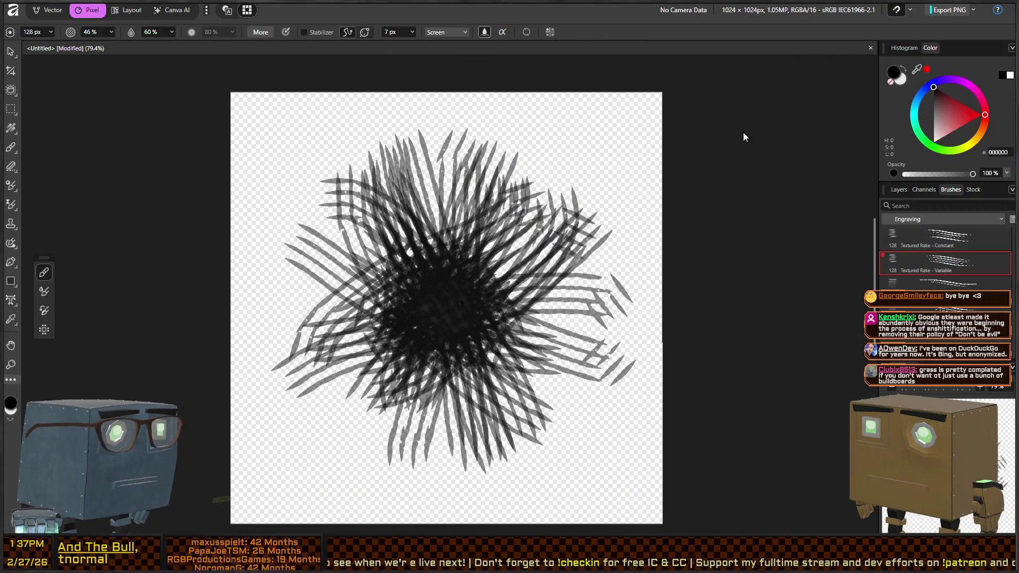
Hide the old black scribble layer and set the paint colour to bright green 10FF00
{"action": "left_click", "coordinate": [898, 189]}
{"action": "left_click", "coordinate": [1008, 226]}
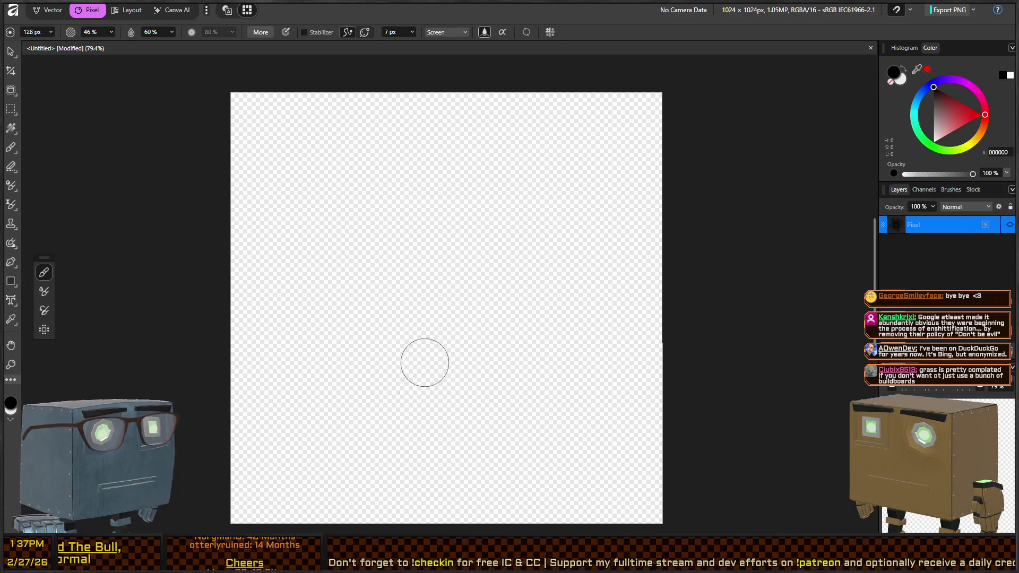
{"action": "left_click", "coordinate": [934, 145]}
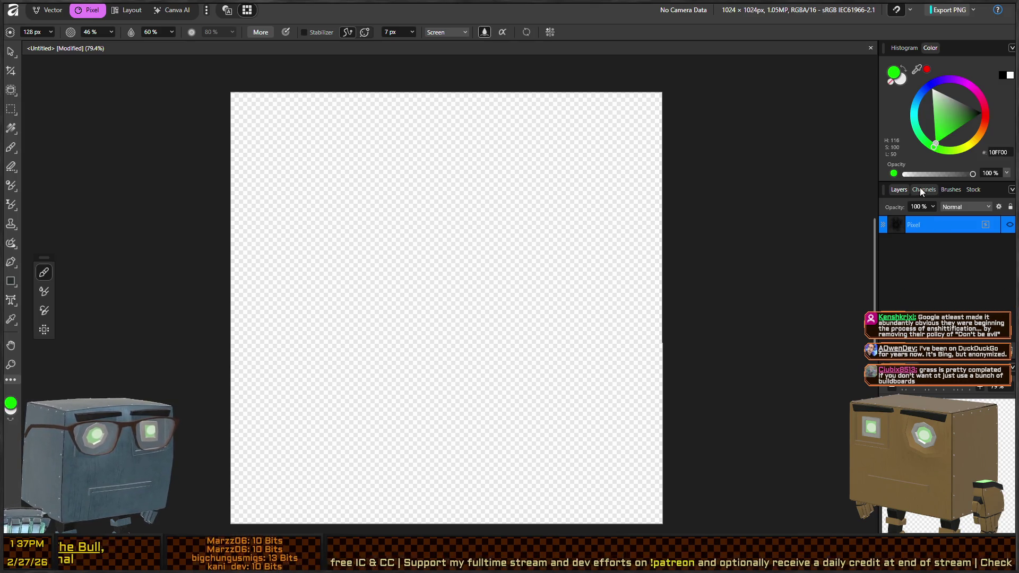
Choose the Dry Bristle Ink brush from the Inks category
{"action": "left_click", "coordinate": [950, 190]}
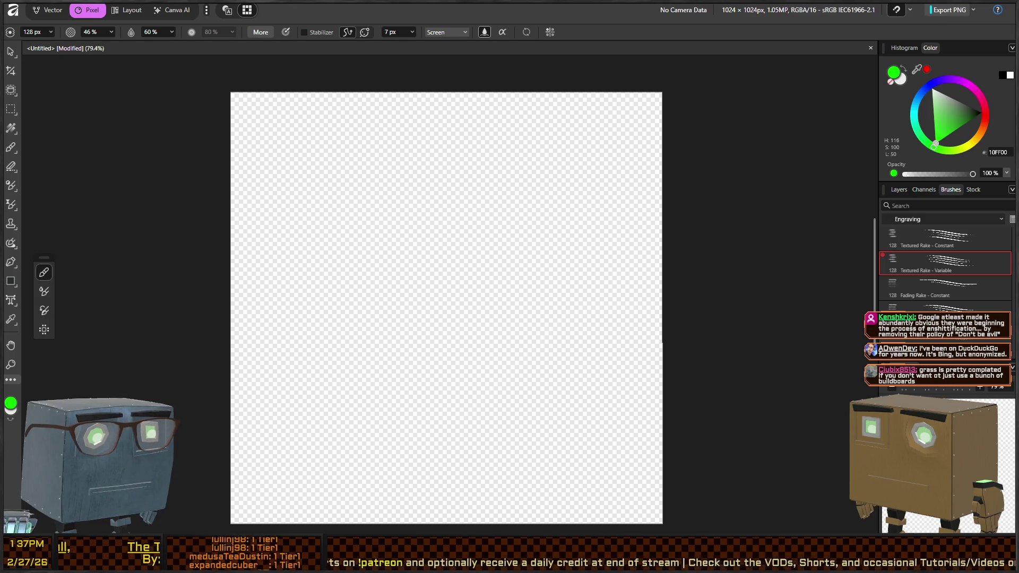
{"action": "left_click", "coordinate": [934, 219]}
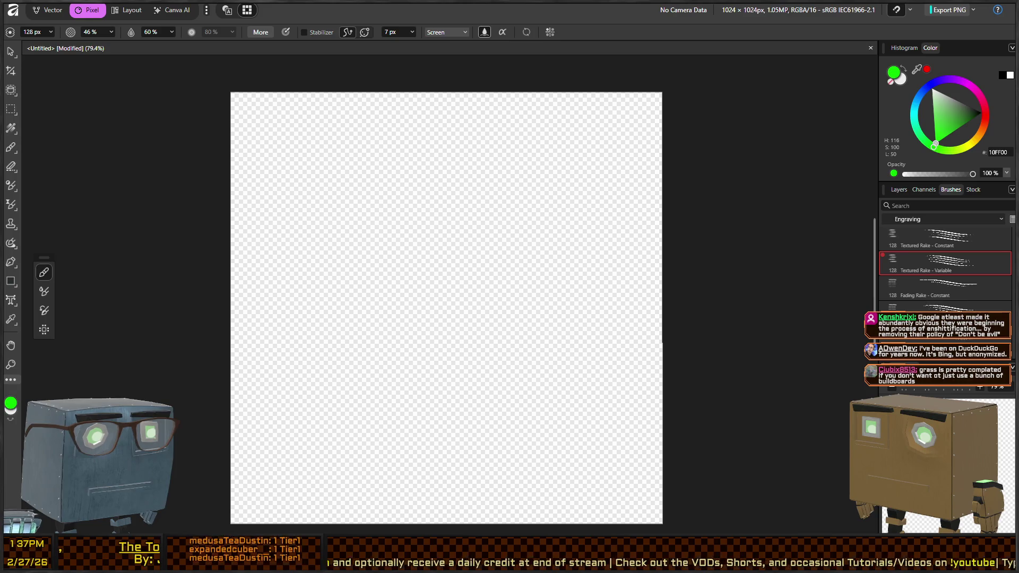
{"action": "left_click", "coordinate": [925, 262]}
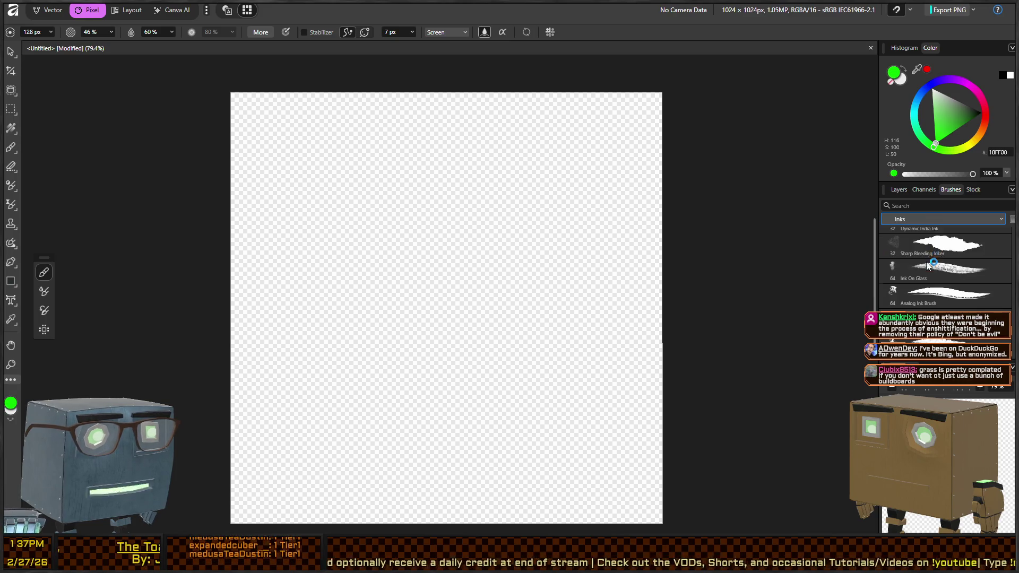
{"action": "scroll", "coordinate": [949, 276], "scroll_direction": "down", "scroll_amount": 3}
{"action": "left_click", "coordinate": [953, 292]}
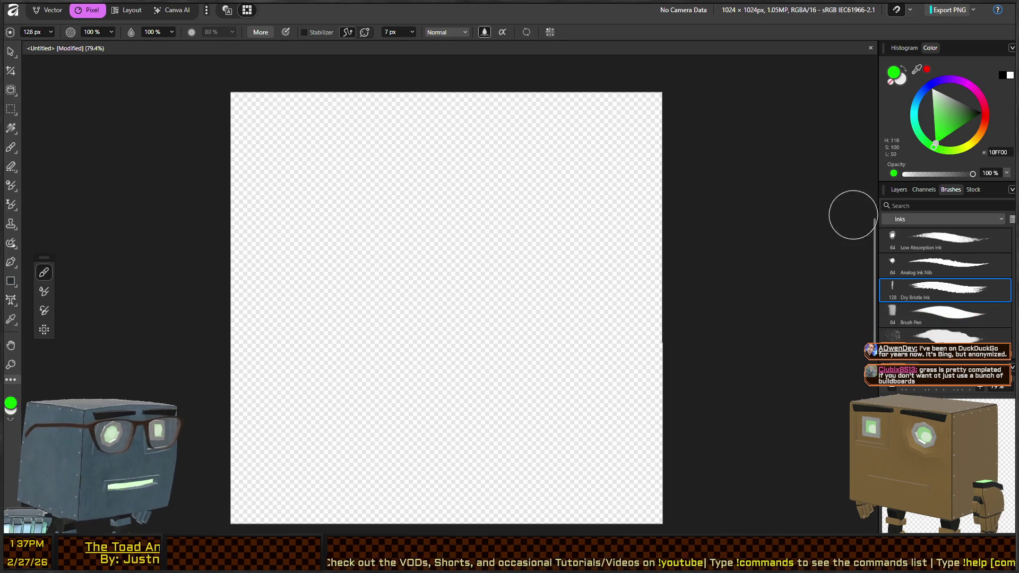
Test green strokes on the canvas, undo them, and set brush opacity to 68%
{"action": "left_click", "coordinate": [897, 189]}
{"action": "left_click_drag", "start_coordinate": [563, 296], "coordinate": [558, 337]}
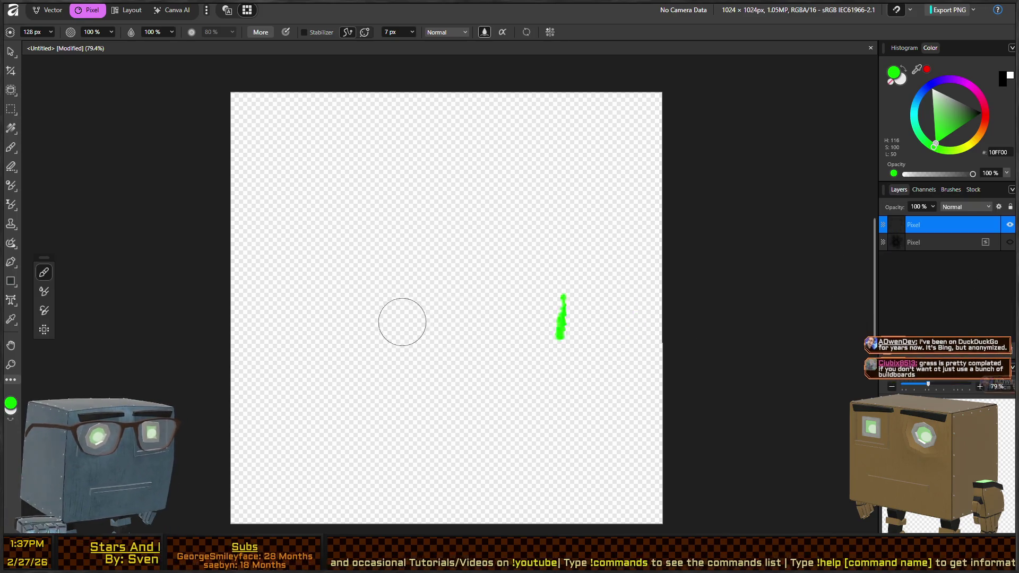
{"action": "key", "text": "ctrl+z"}
{"action": "mouse_move", "coordinate": [262, 481]}
{"action": "left_mouse_down"}
{"action": "mouse_move", "coordinate": [284, 473]}
{"action": "mouse_move", "coordinate": [268, 504]}
{"action": "mouse_move", "coordinate": [280, 525]}
{"action": "mouse_move", "coordinate": [263, 527]}
{"action": "mouse_move", "coordinate": [353, 214]}
{"action": "left_mouse_up"}
{"action": "key", "text": "ctrl+z"}
{"action": "key", "text": "ctrl+z"}
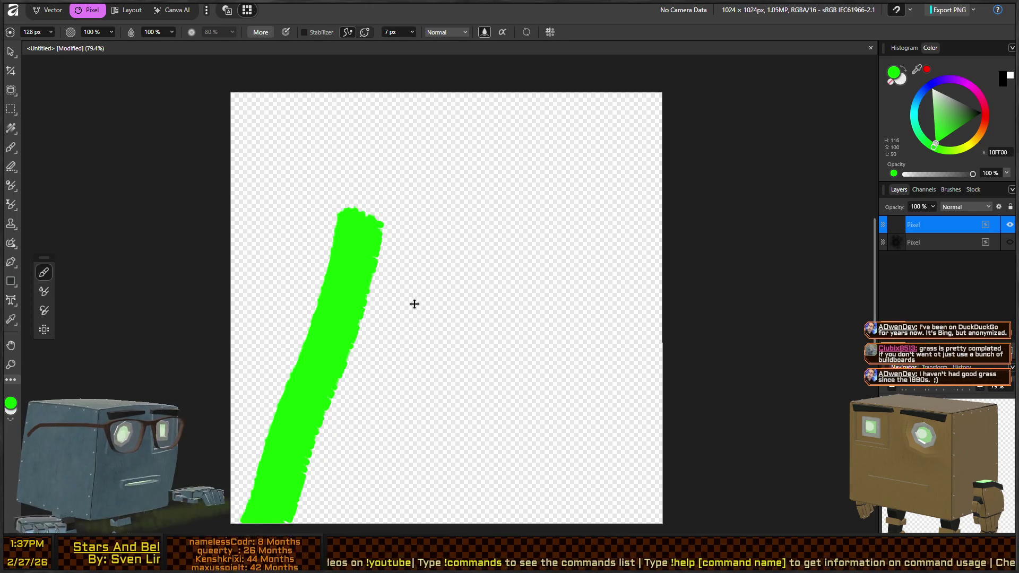
{"action": "key", "text": "ctrl+z"}
{"action": "key", "text": "ctrl+z"}
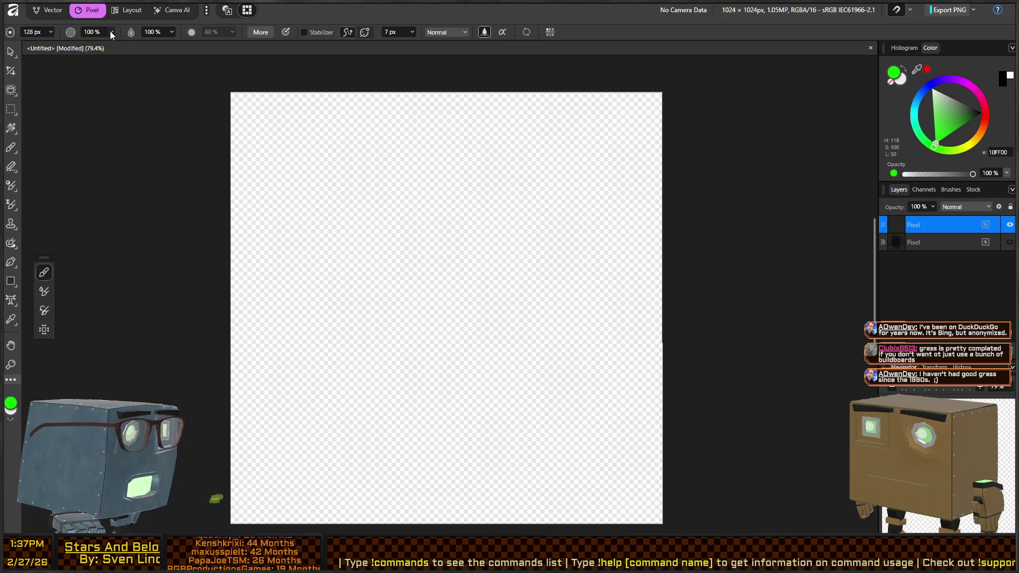
{"action": "key", "text": "5"}
{"action": "key", "text": "5"}
{"action": "key", "text": "6"}
{"action": "key", "text": "8"}
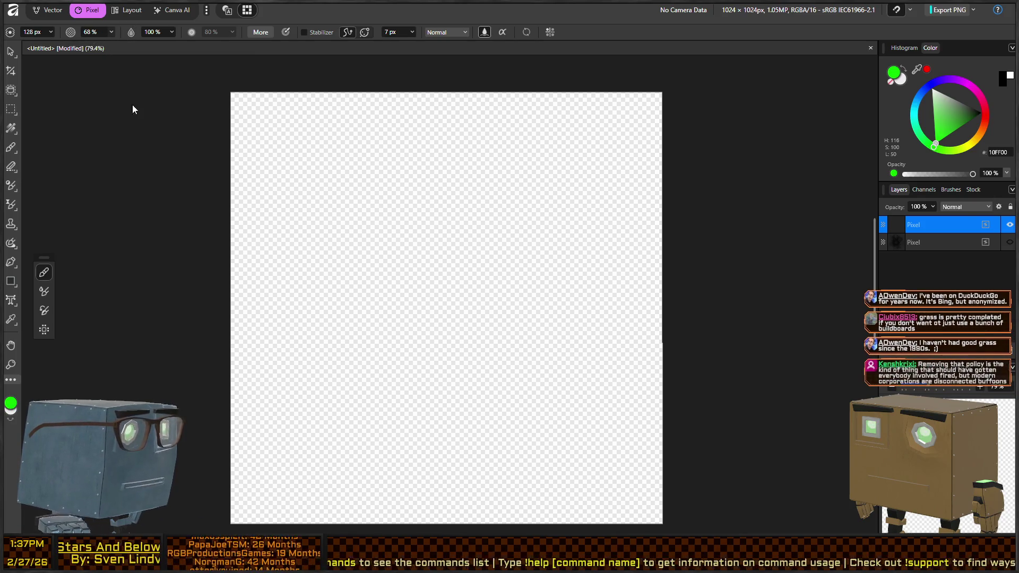
{"action": "mouse_move", "coordinate": [259, 521]}
{"action": "left_mouse_down"}
{"action": "mouse_move", "coordinate": [303, 520]}
{"action": "mouse_move", "coordinate": [318, 154]}
{"action": "left_mouse_up"}
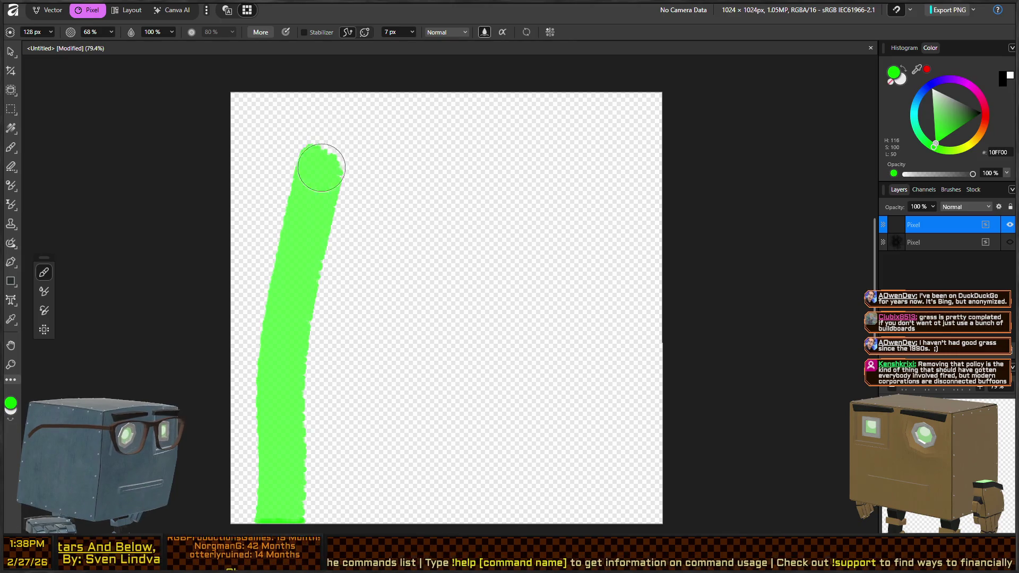
{"action": "key", "text": "ctrl+z"}
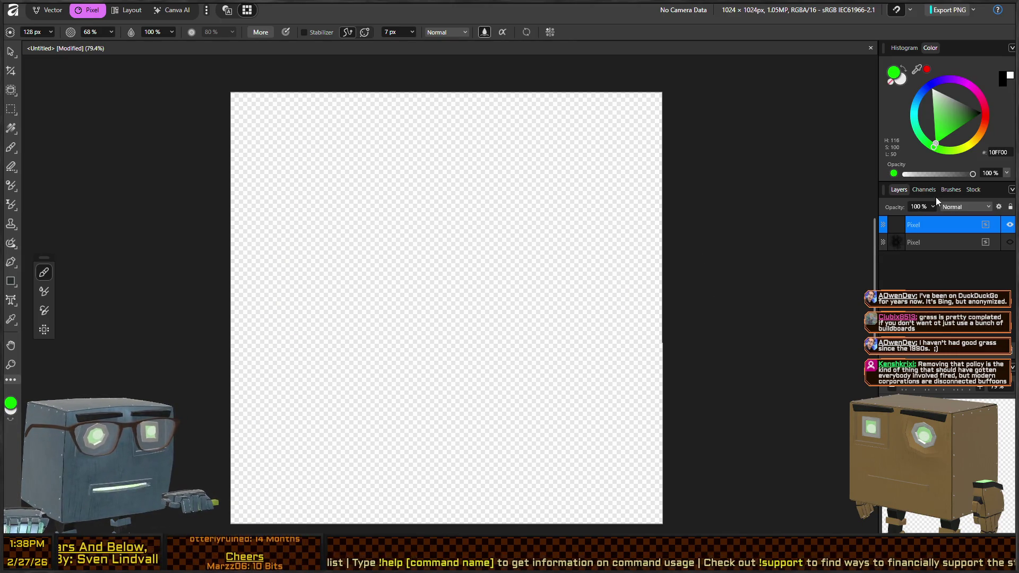
Test Analog Ink Nib, then pick Dry Media's Gritty Pastel at 24 px, 43% flow
{"action": "left_click", "coordinate": [951, 190]}
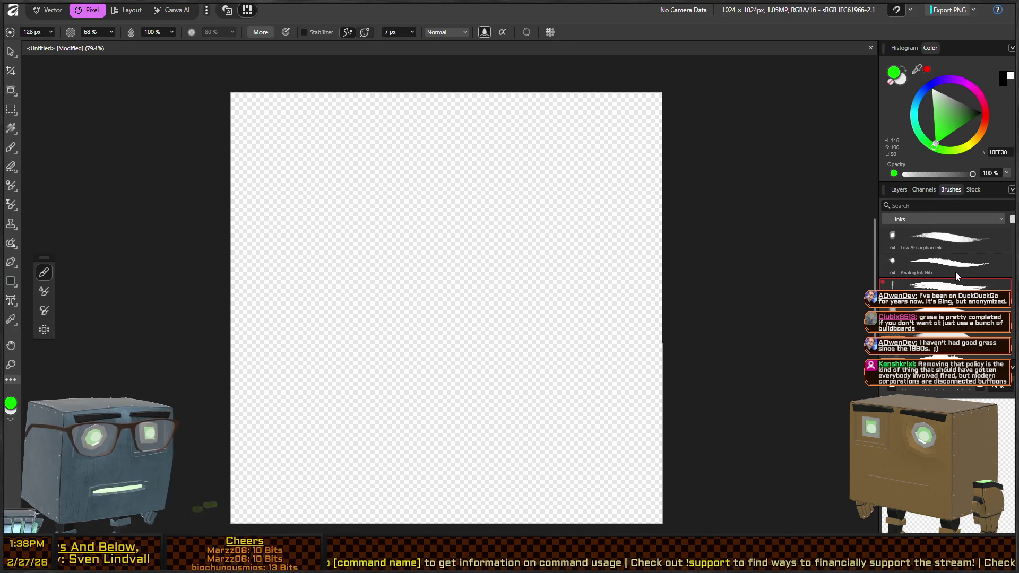
{"action": "left_click", "coordinate": [947, 266]}
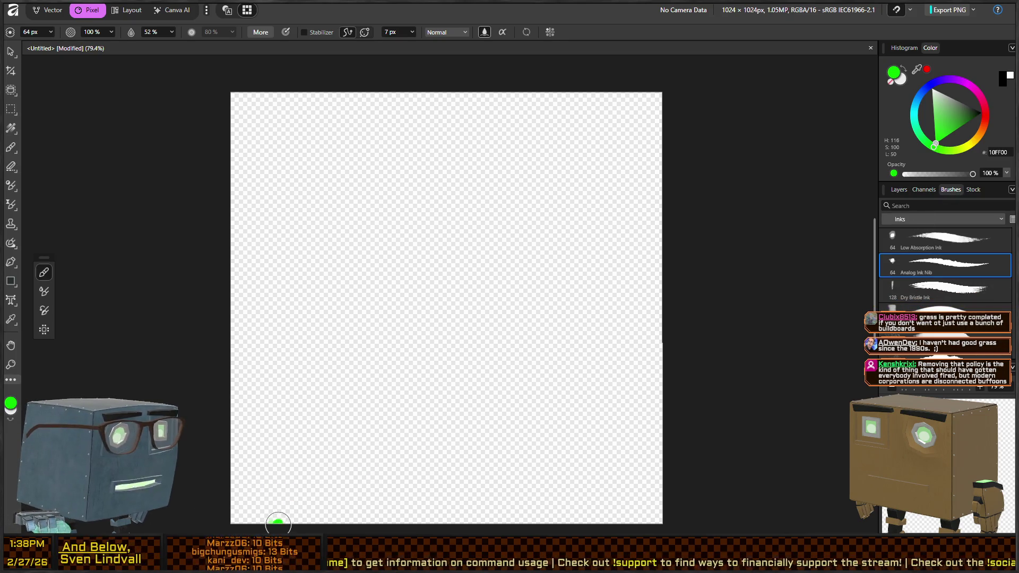
{"action": "left_click_drag", "start_coordinate": [278, 522], "coordinate": [318, 303]}
{"action": "key", "text": "ctrl+z"}
{"action": "scroll", "coordinate": [960, 255], "scroll_direction": "down", "scroll_amount": 2}
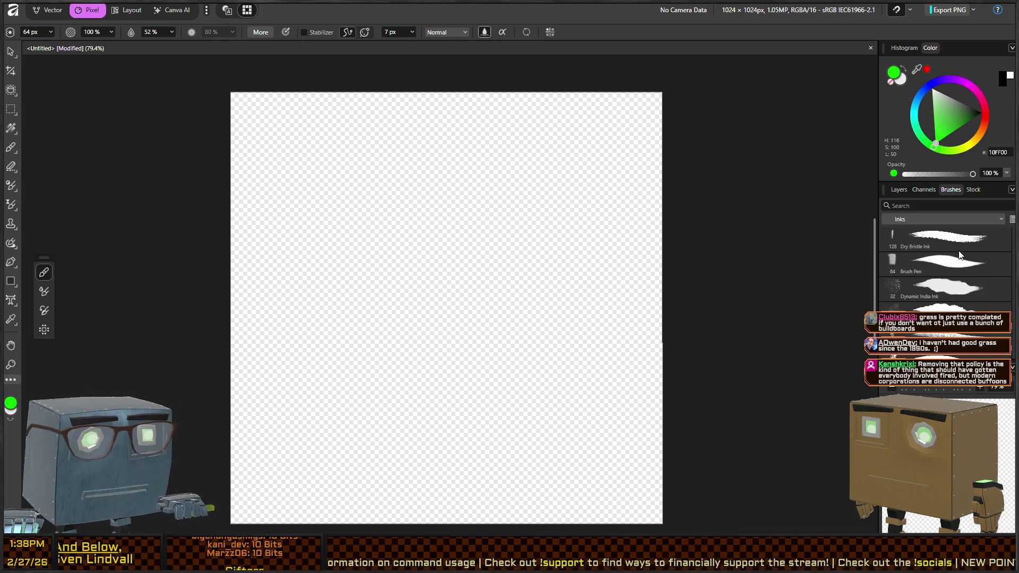
{"action": "scroll", "coordinate": [959, 254], "scroll_direction": "down", "scroll_amount": 2}
{"action": "scroll", "coordinate": [964, 292], "scroll_direction": "down", "scroll_amount": 1}
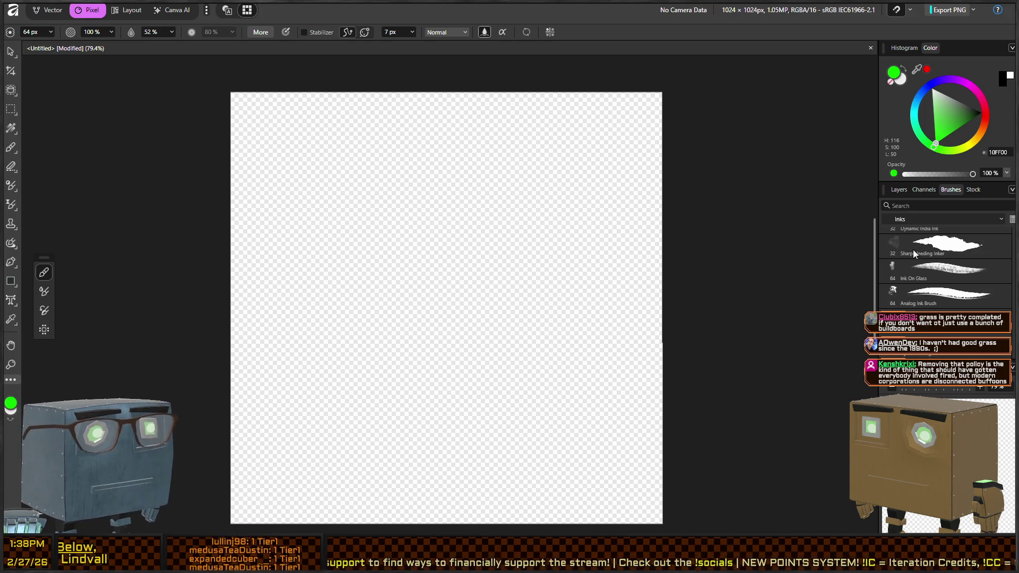
{"action": "scroll", "coordinate": [913, 250], "scroll_direction": "down", "scroll_amount": 3}
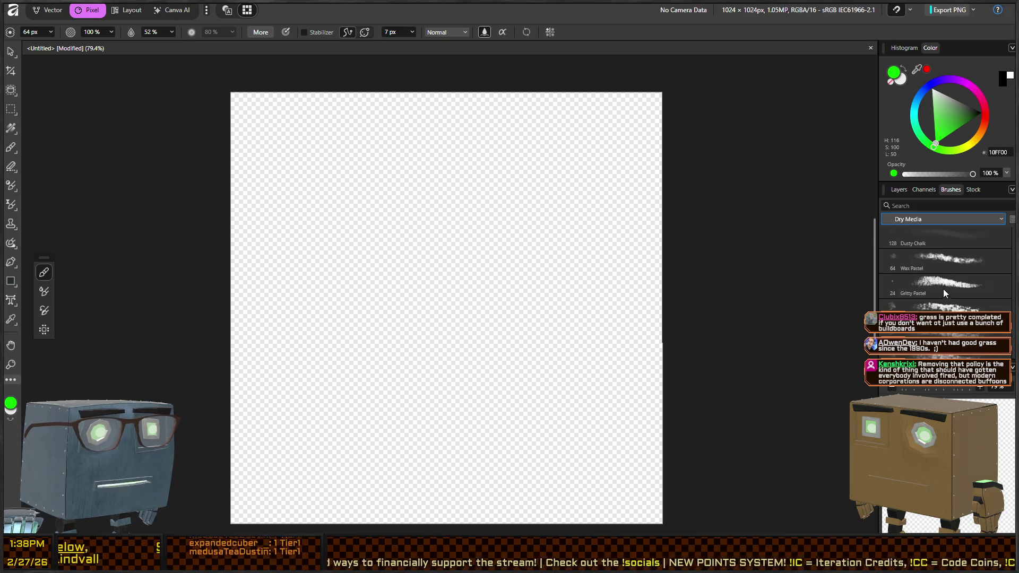
{"action": "left_click", "coordinate": [942, 284]}
Paint one thin, curving green grass blade up through the left-centre of the canvas
{"action": "left_click_drag", "start_coordinate": [349, 381], "coordinate": [384, 214]}
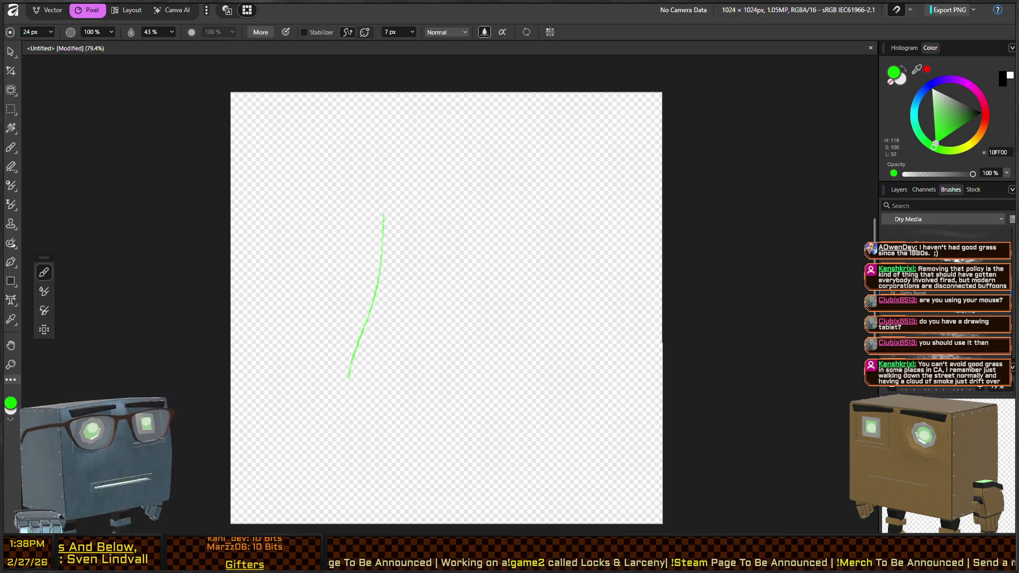
Undo the green grass-blade stroke, leaving the layer fully transparent
{"action": "key", "text": "ctrl+z"}
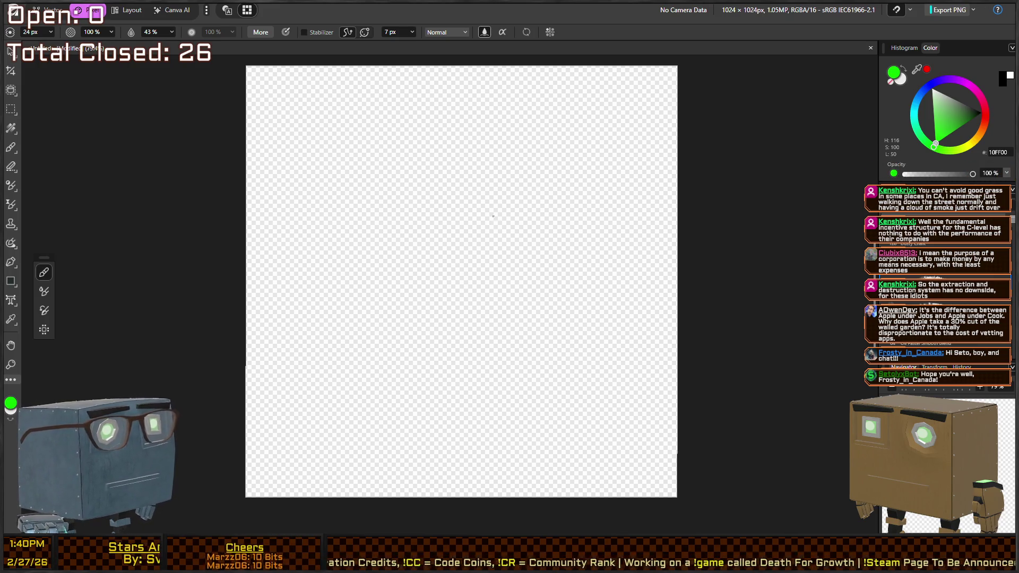
Switch to the Analog Ink Brush and paint two curved green blades from the canvas bottom
{"action": "left_click_drag", "start_coordinate": [490, 185], "coordinate": [467, 163]}
{"action": "key", "text": "ctrl+z"}
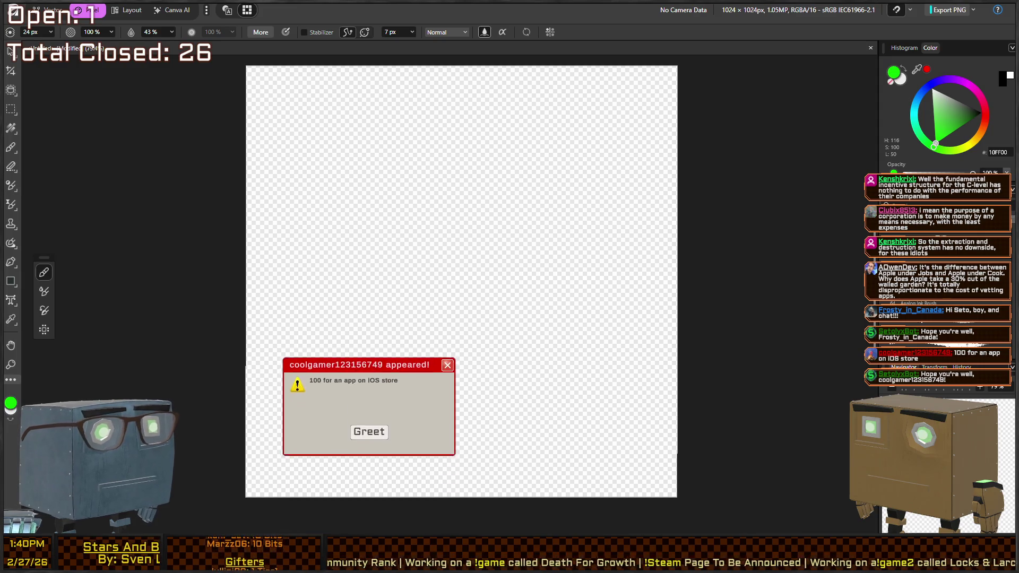
{"action": "left_click", "coordinate": [944, 302]}
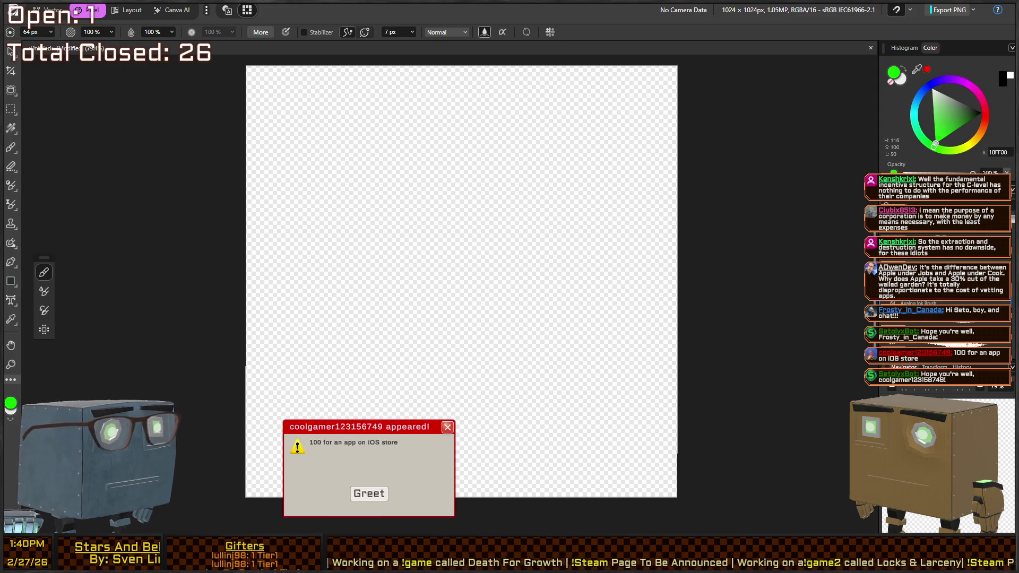
{"action": "left_click_drag", "start_coordinate": [598, 370], "coordinate": [512, 207]}
{"action": "mouse_move", "coordinate": [478, 245]}
{"action": "left_mouse_down"}
{"action": "mouse_move", "coordinate": [558, 393]}
{"action": "mouse_move", "coordinate": [543, 445]}
{"action": "left_mouse_up"}
{"action": "left_click_drag", "start_coordinate": [435, 237], "coordinate": [537, 448]}
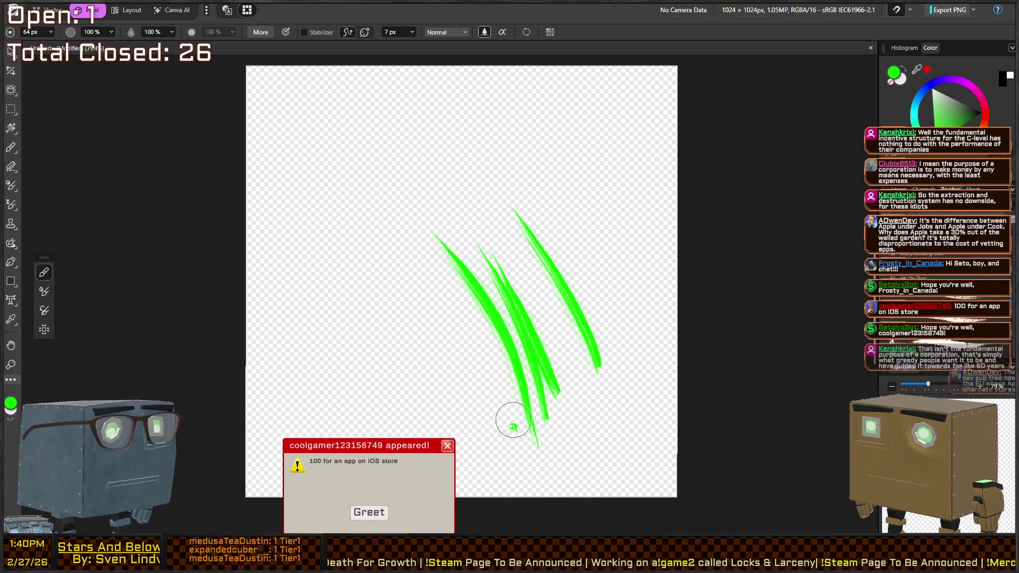
{"action": "key", "text": "ctrl+z"}
{"action": "key", "text": "ctrl+z"}
{"action": "key", "text": "ctrl+z"}
{"action": "key", "text": "ctrl+z"}
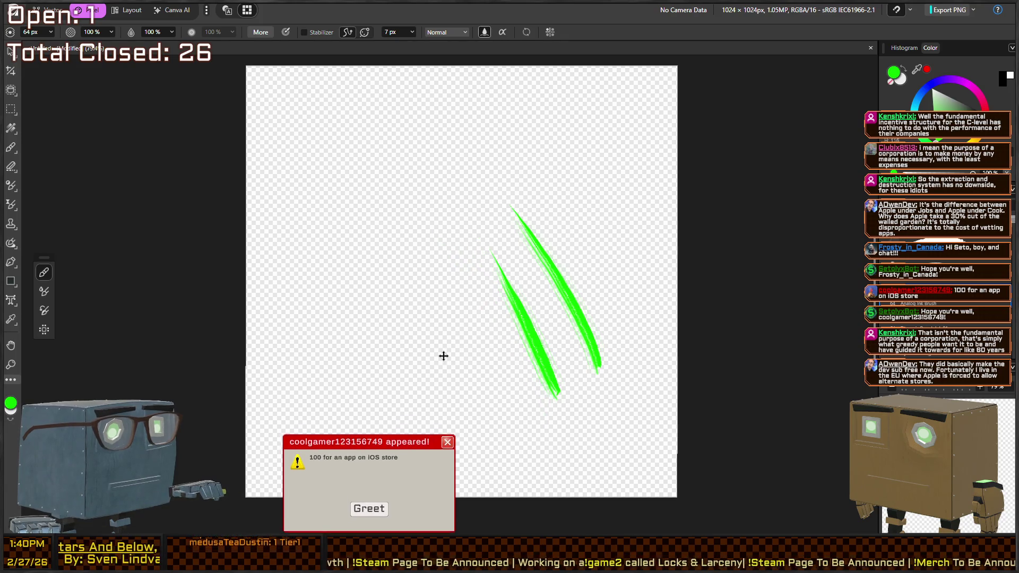
{"action": "left_click_drag", "start_coordinate": [589, 499], "coordinate": [487, 235]}
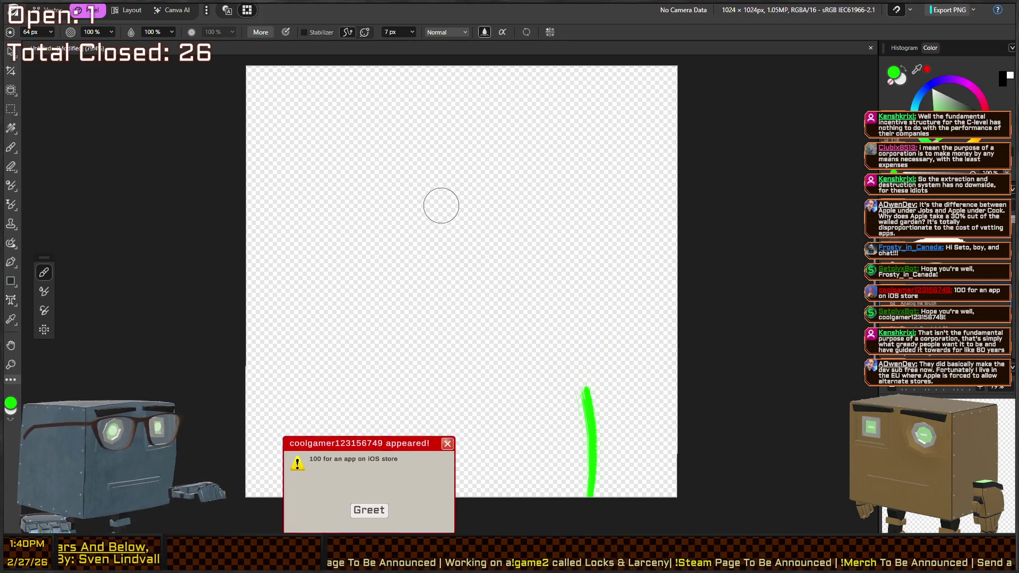
{"action": "left_click_drag", "start_coordinate": [537, 498], "coordinate": [443, 250]}
Paint a third curved green blade from the bottom, left of the other two
{"action": "left_click_drag", "start_coordinate": [478, 492], "coordinate": [341, 232]}
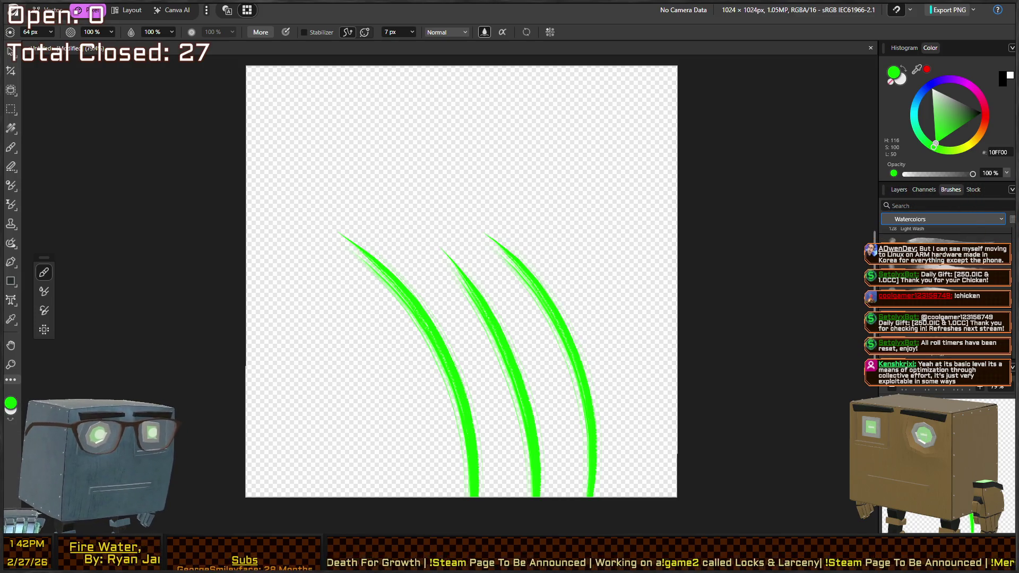
Paint a light-green watercolour wash stroke left of the blades, then undo it
{"action": "scroll", "coordinate": [944, 234], "scroll_direction": "up", "scroll_amount": 1}
{"action": "left_click", "coordinate": [944, 235]}
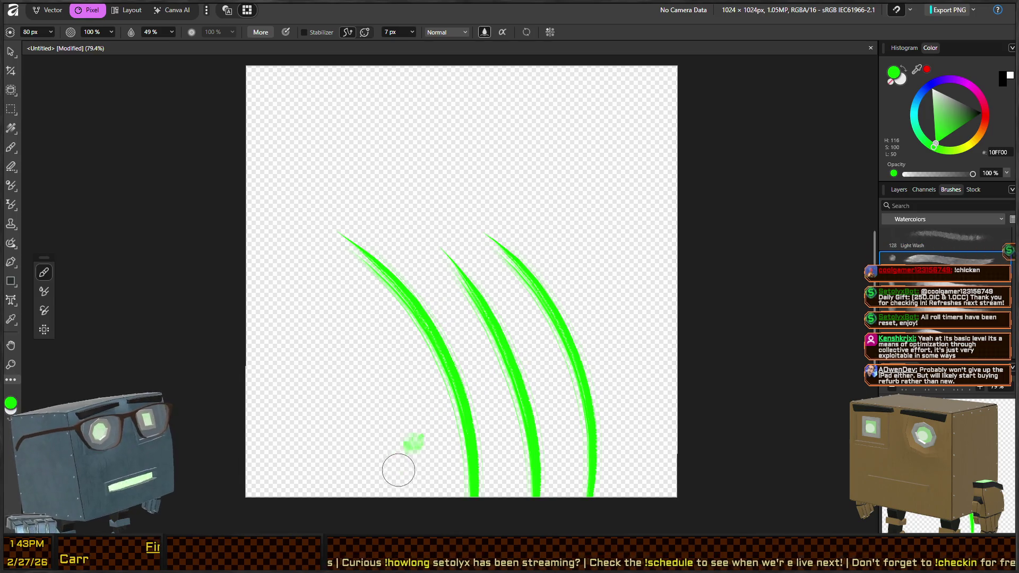
{"action": "left_click_drag", "start_coordinate": [409, 514], "coordinate": [287, 255]}
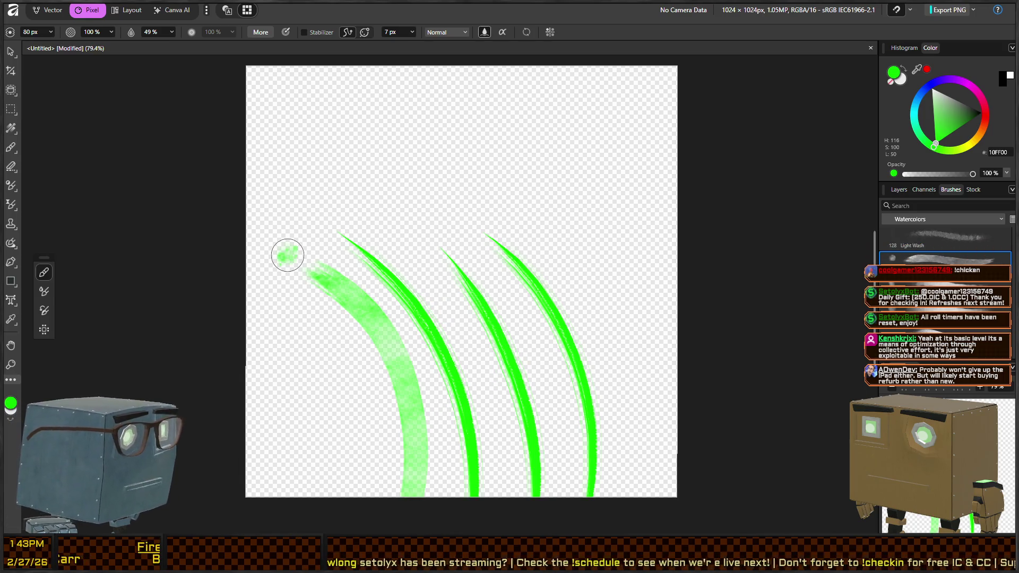
{"action": "key", "text": "ctrl+z"}
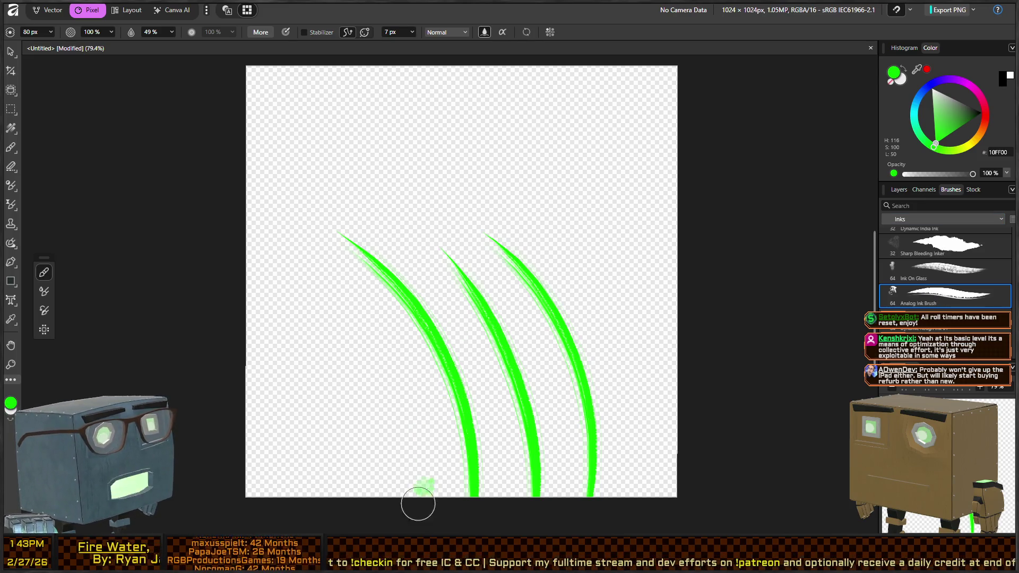
Paint test blades with Dry Bristle Ink, then delete the Pixel layer holding all green strokes
{"action": "left_click_drag", "start_coordinate": [416, 494], "coordinate": [285, 220]}
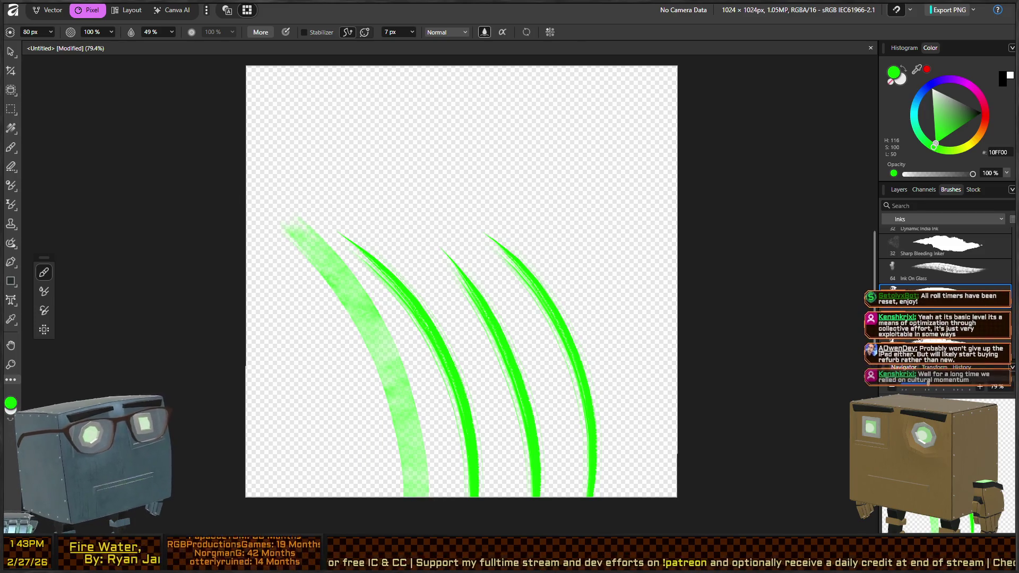
{"action": "scroll", "coordinate": [945, 254], "scroll_direction": "down", "scroll_amount": 3}
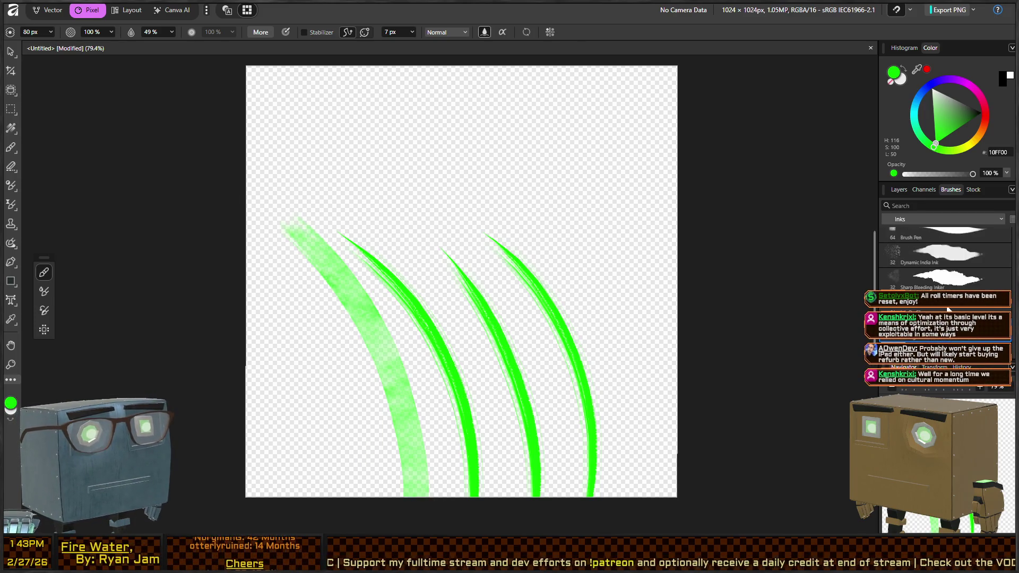
{"action": "left_click", "coordinate": [955, 283]}
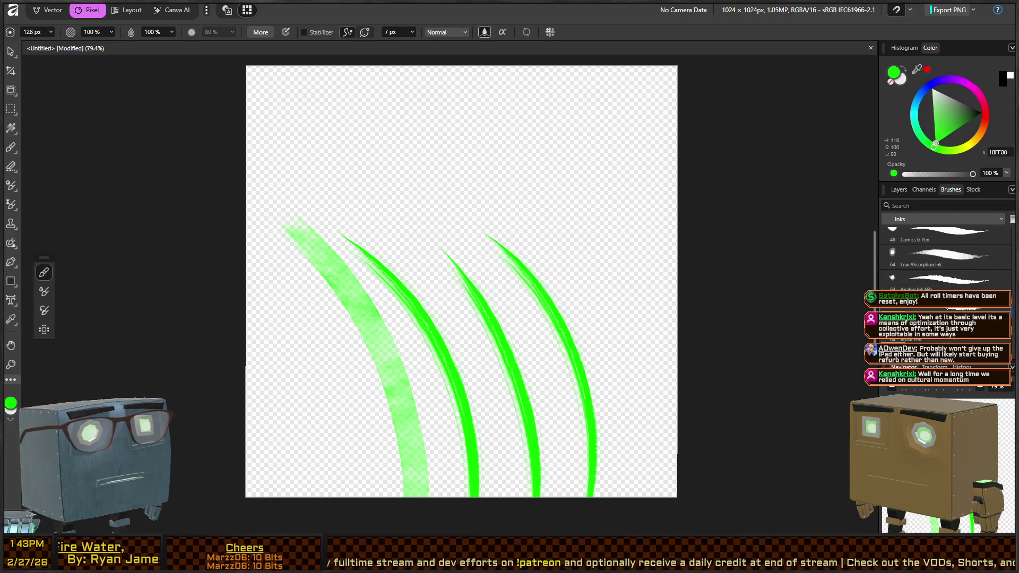
{"action": "left_click_drag", "start_coordinate": [652, 386], "coordinate": [666, 371]}
{"action": "mouse_move", "coordinate": [644, 555]}
{"action": "left_mouse_down"}
{"action": "mouse_move", "coordinate": [596, 288]}
{"action": "mouse_move", "coordinate": [509, 164]}
{"action": "left_mouse_up"}
{"action": "left_click_drag", "start_coordinate": [559, 527], "coordinate": [457, 240]}
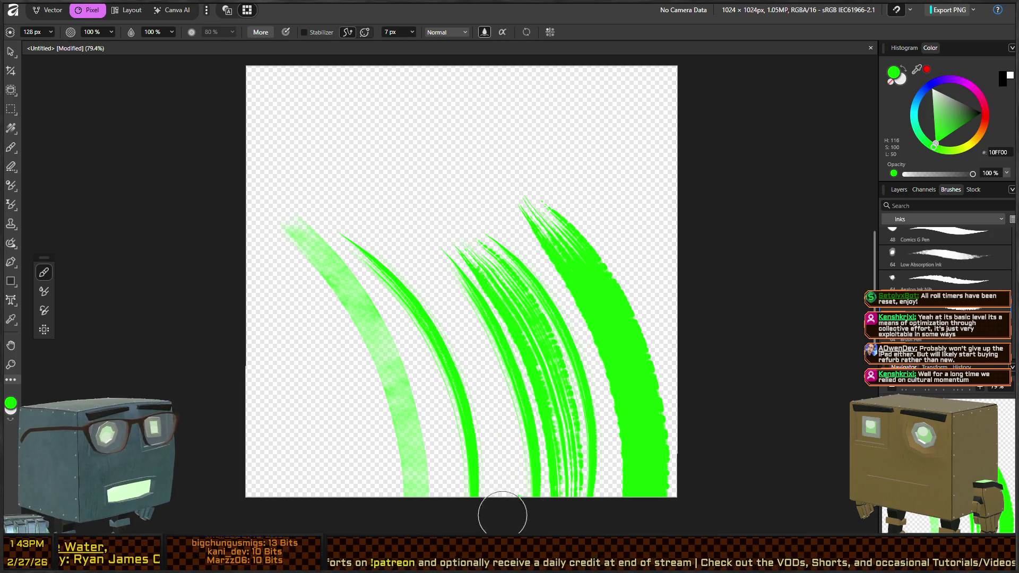
{"action": "left_click_drag", "start_coordinate": [484, 511], "coordinate": [442, 313]}
{"action": "left_click_drag", "start_coordinate": [428, 526], "coordinate": [265, 227]}
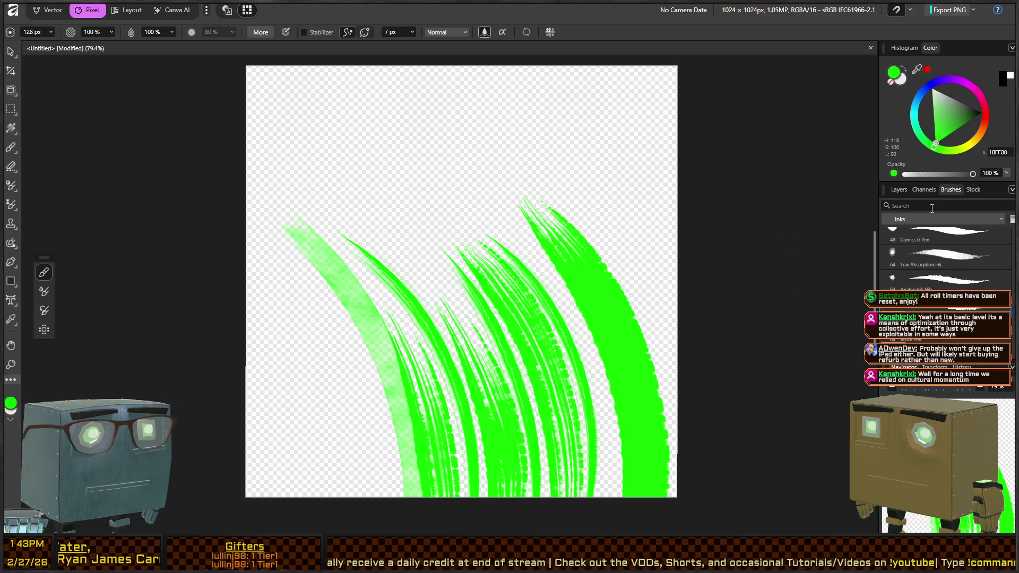
{"action": "left_click", "coordinate": [897, 190]}
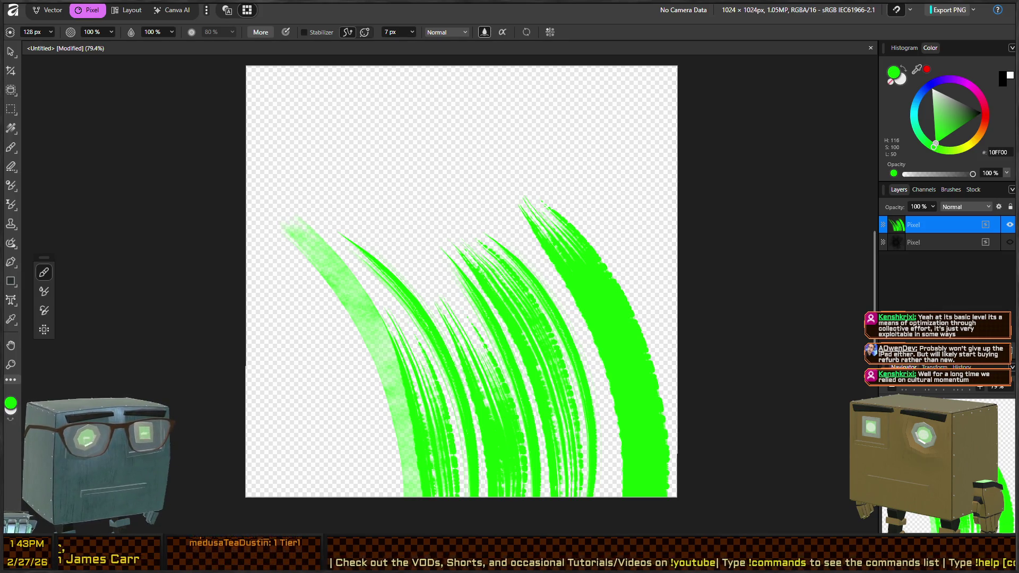
{"action": "key", "text": "Delete"}
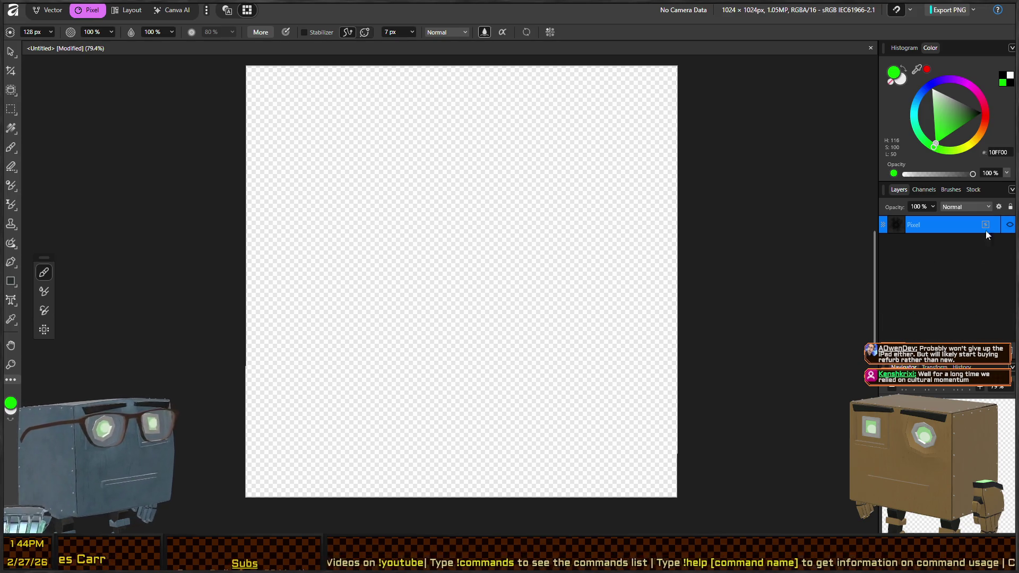
Add a new Pixel layer with Ctrl+Shift+N, paint a few test blades, then undo them
{"action": "key", "text": "ctrl+shift+n"}
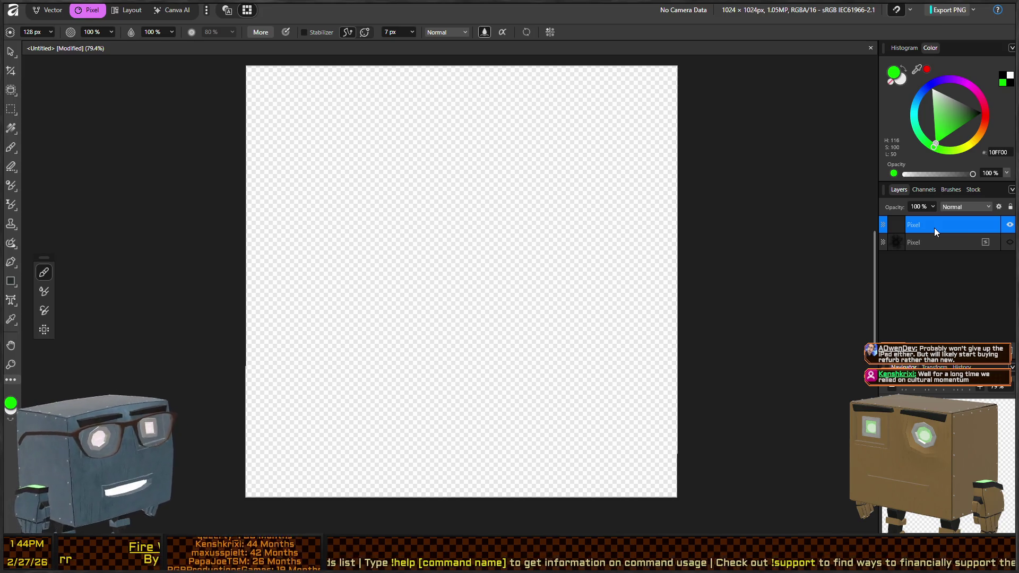
{"action": "left_click_drag", "start_coordinate": [616, 509], "coordinate": [575, 287]}
{"action": "left_click", "coordinate": [500, 249]}
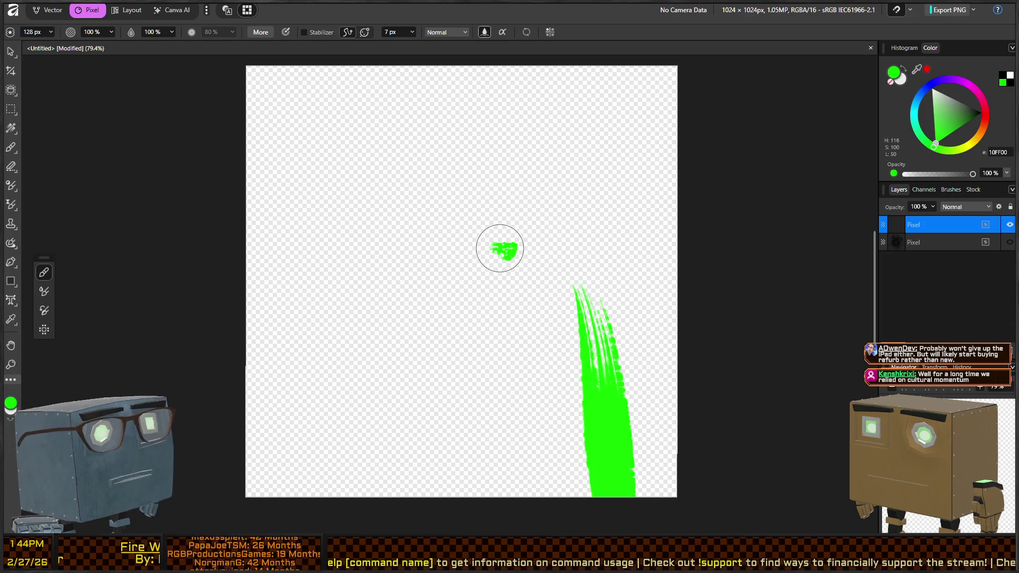
{"action": "left_click_drag", "start_coordinate": [564, 484], "coordinate": [472, 260]}
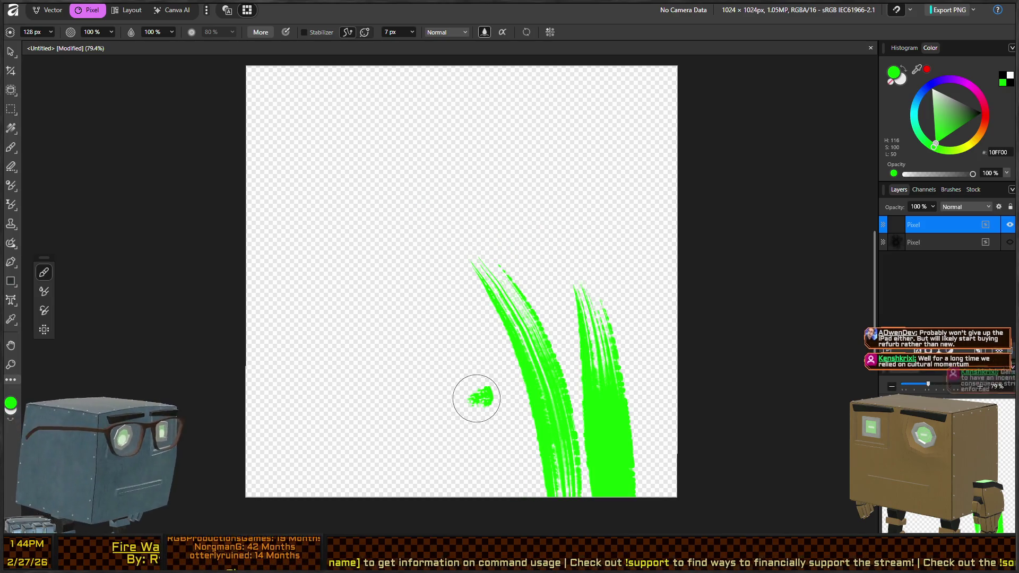
{"action": "key", "text": "ctrl+z"}
{"action": "key", "text": "ctrl+z"}
{"action": "key", "text": "ctrl+z"}
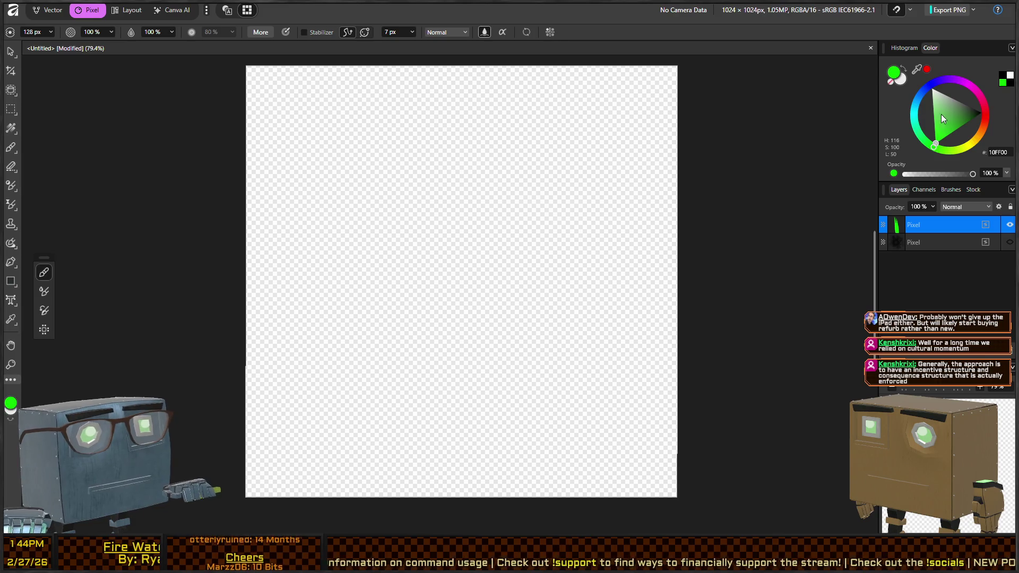
Pick a muted mid-green and paint five grass blades from right to left
{"action": "left_click", "coordinate": [957, 125]}
{"action": "left_click", "coordinate": [951, 117]}
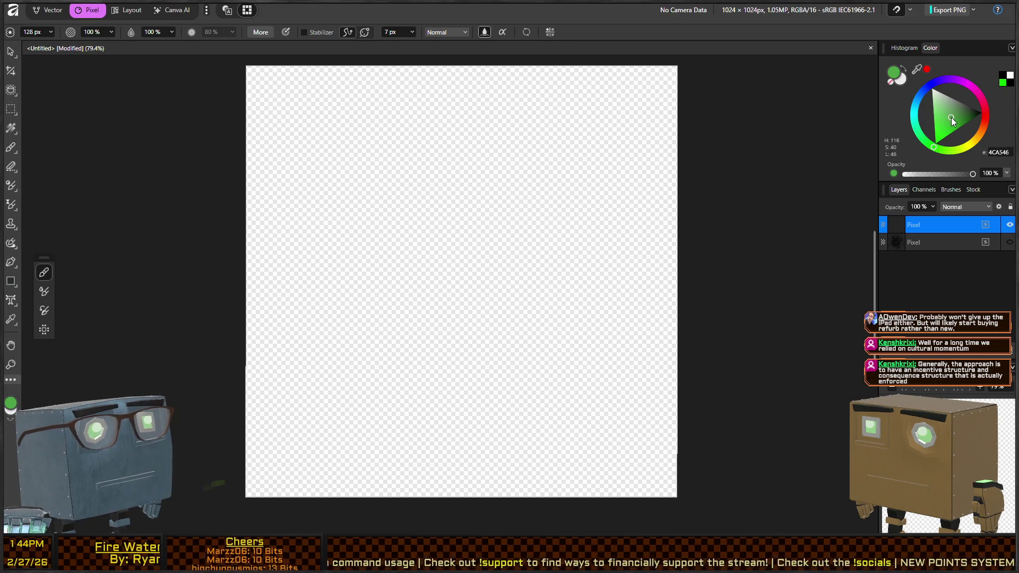
{"action": "left_click_drag", "start_coordinate": [950, 117], "coordinate": [957, 121]}
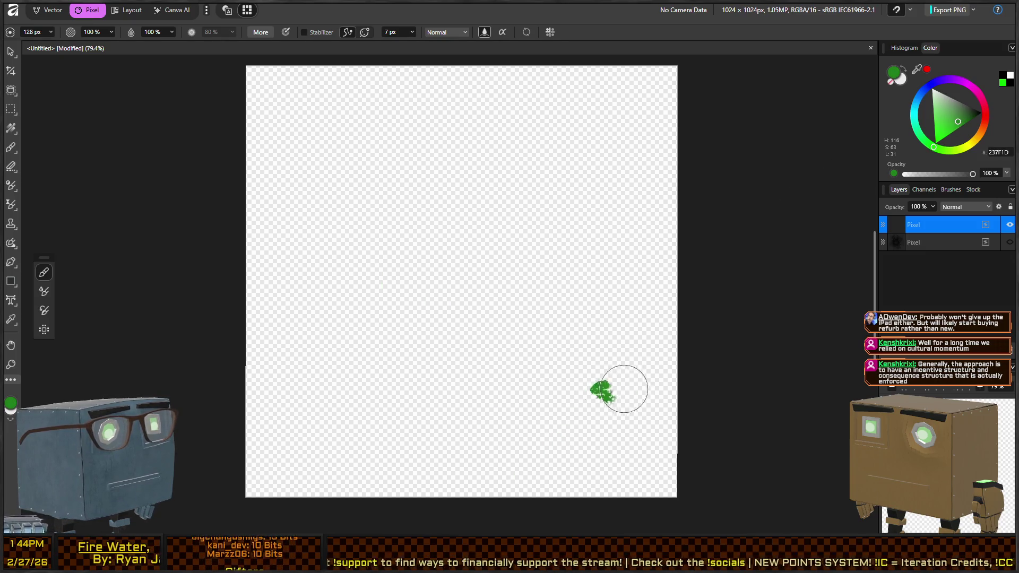
{"action": "left_click_drag", "start_coordinate": [628, 522], "coordinate": [527, 185]}
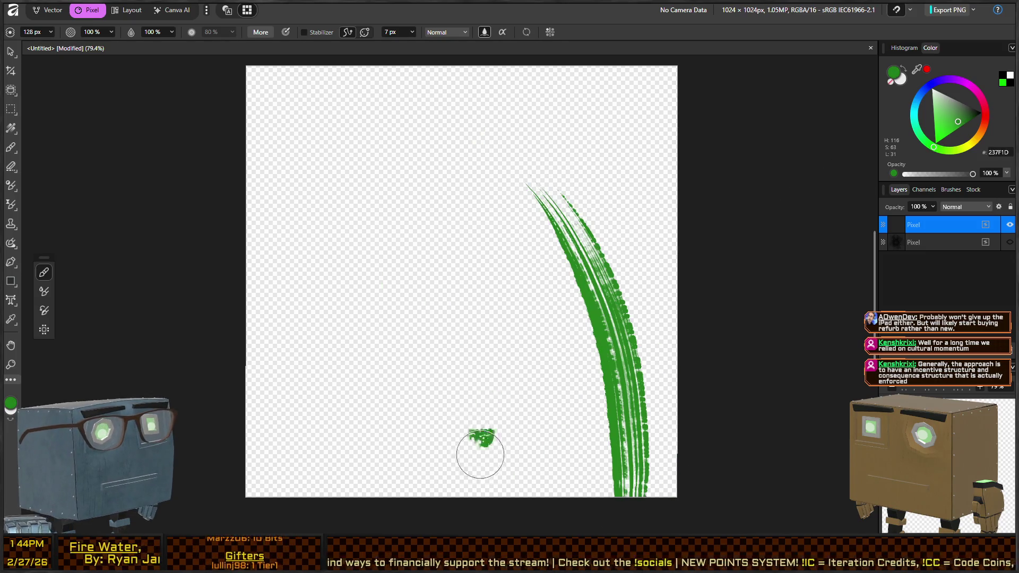
{"action": "left_click_drag", "start_coordinate": [546, 523], "coordinate": [446, 217]}
{"action": "left_click_drag", "start_coordinate": [467, 509], "coordinate": [377, 247]}
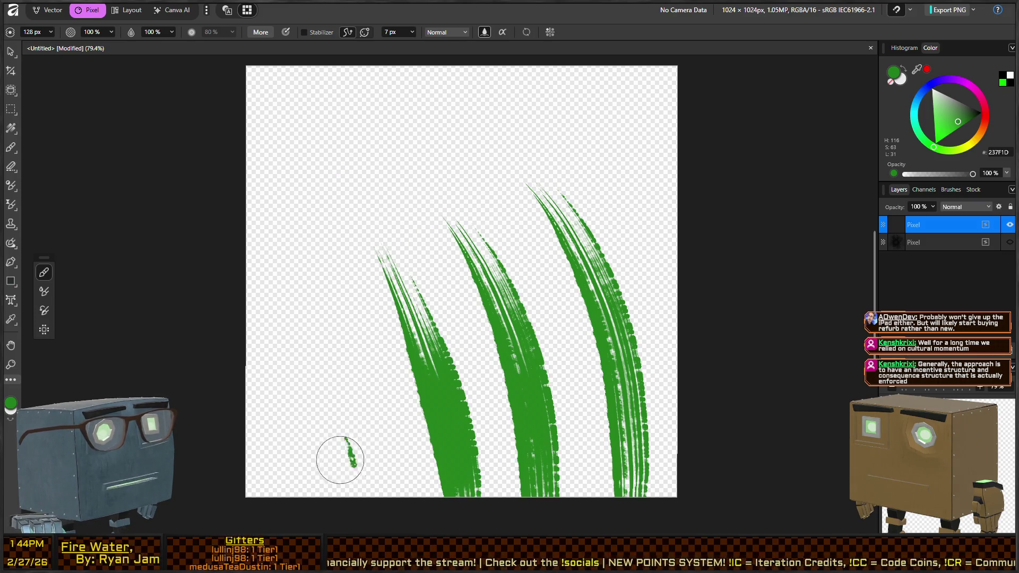
{"action": "mouse_move", "coordinate": [366, 506]}
{"action": "left_mouse_down"}
{"action": "mouse_move", "coordinate": [345, 278]}
{"action": "mouse_move", "coordinate": [328, 256]}
{"action": "left_mouse_up"}
{"action": "mouse_move", "coordinate": [294, 504]}
{"action": "left_mouse_down"}
{"action": "mouse_move", "coordinate": [280, 324]}
{"action": "mouse_move", "coordinate": [253, 272]}
{"action": "left_mouse_up"}
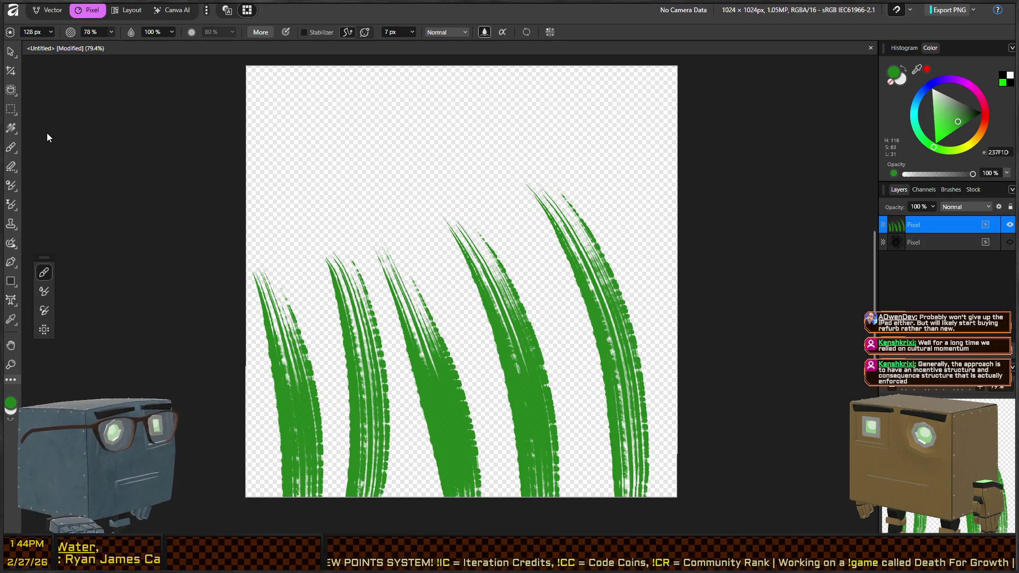
Set brush opacity to 100%, pick a darker green and paint four shading blades
{"action": "key", "text": "0"}
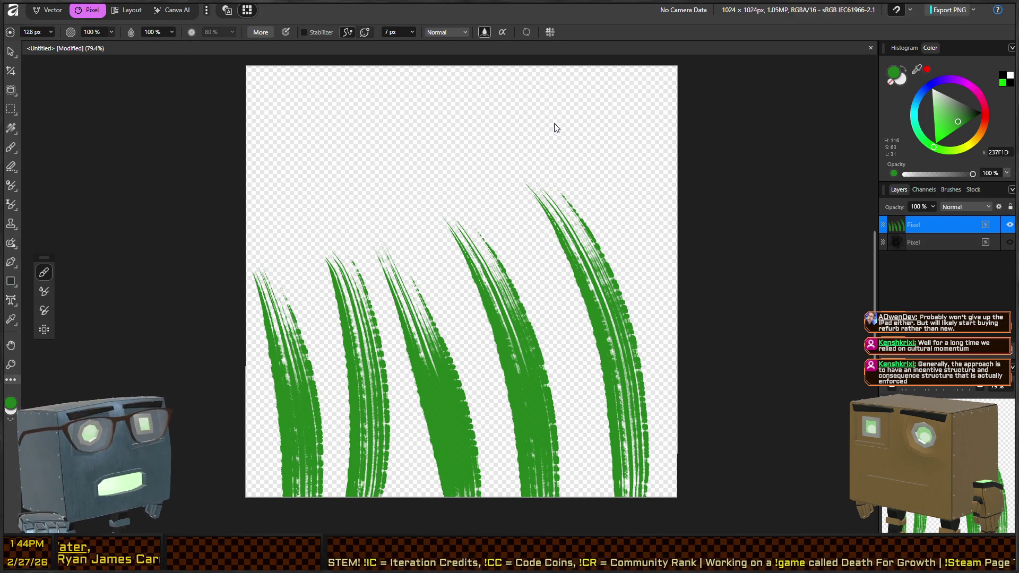
{"action": "left_click", "coordinate": [958, 112]}
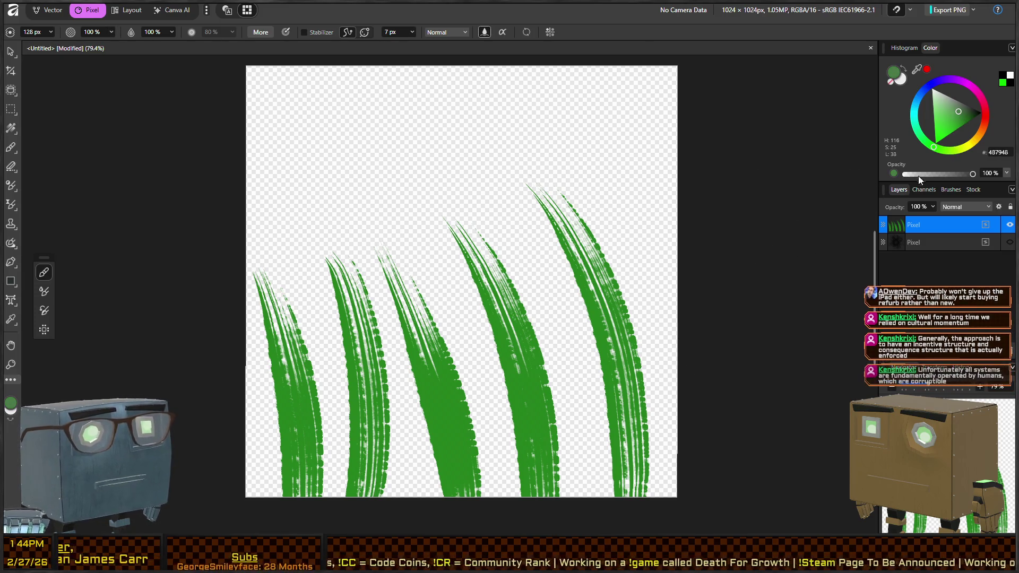
{"action": "left_click", "coordinate": [963, 116]}
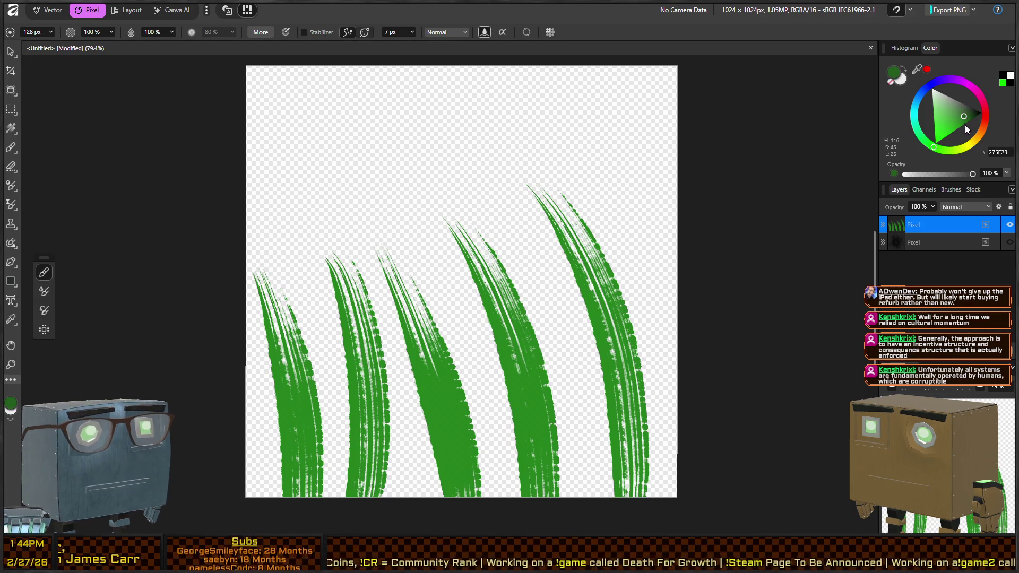
{"action": "left_click_drag", "start_coordinate": [659, 407], "coordinate": [674, 434]}
{"action": "mouse_move", "coordinate": [594, 493]}
{"action": "left_mouse_down"}
{"action": "mouse_move", "coordinate": [565, 318]}
{"action": "mouse_move", "coordinate": [581, 183]}
{"action": "left_mouse_up"}
{"action": "left_click_drag", "start_coordinate": [494, 521], "coordinate": [458, 268]}
{"action": "left_click_drag", "start_coordinate": [432, 484], "coordinate": [417, 286]}
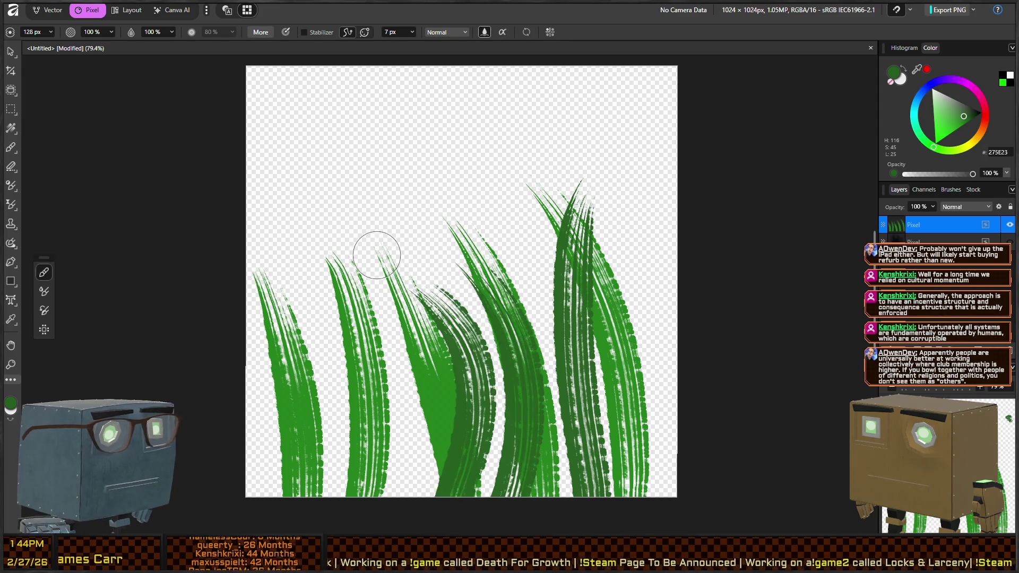
{"action": "left_click_drag", "start_coordinate": [432, 496], "coordinate": [356, 271]}
Paint three more dark-green blades on the left side
{"action": "left_click_drag", "start_coordinate": [375, 506], "coordinate": [325, 231]}
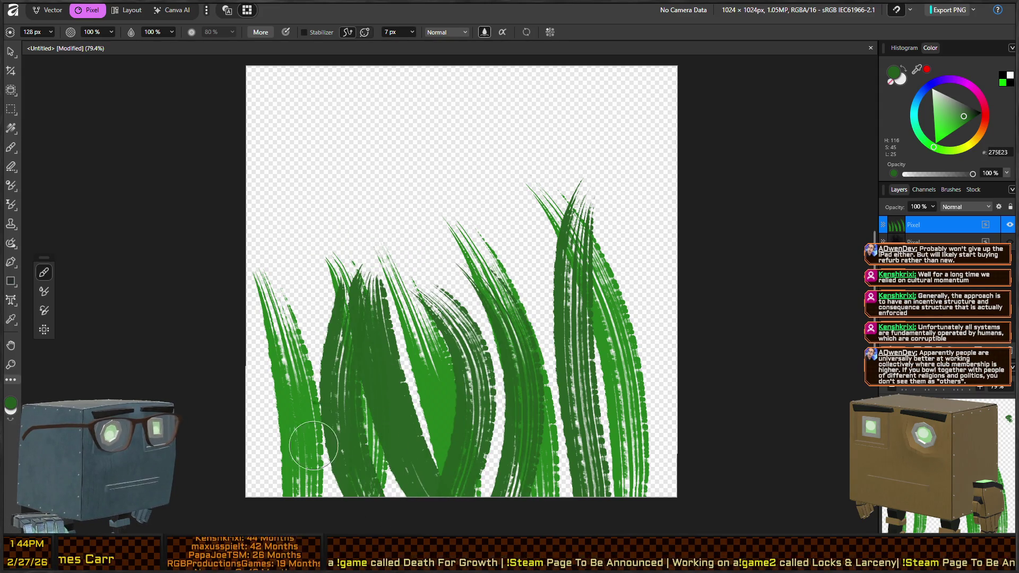
{"action": "mouse_move", "coordinate": [290, 499]}
{"action": "left_mouse_down"}
{"action": "mouse_move", "coordinate": [268, 214]}
{"action": "mouse_move", "coordinate": [219, 167]}
{"action": "left_mouse_up"}
{"action": "left_click_drag", "start_coordinate": [408, 478], "coordinate": [345, 151]}
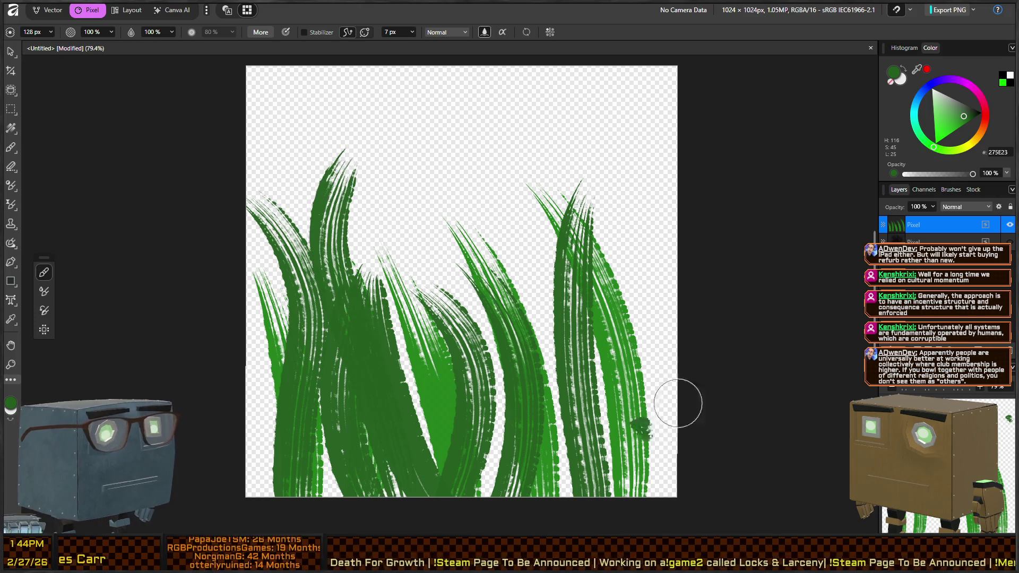
Switch to a vivid bright green and paint blades from the left across to the right edge
{"action": "left_click", "coordinate": [960, 126]}
{"action": "left_click", "coordinate": [954, 131]}
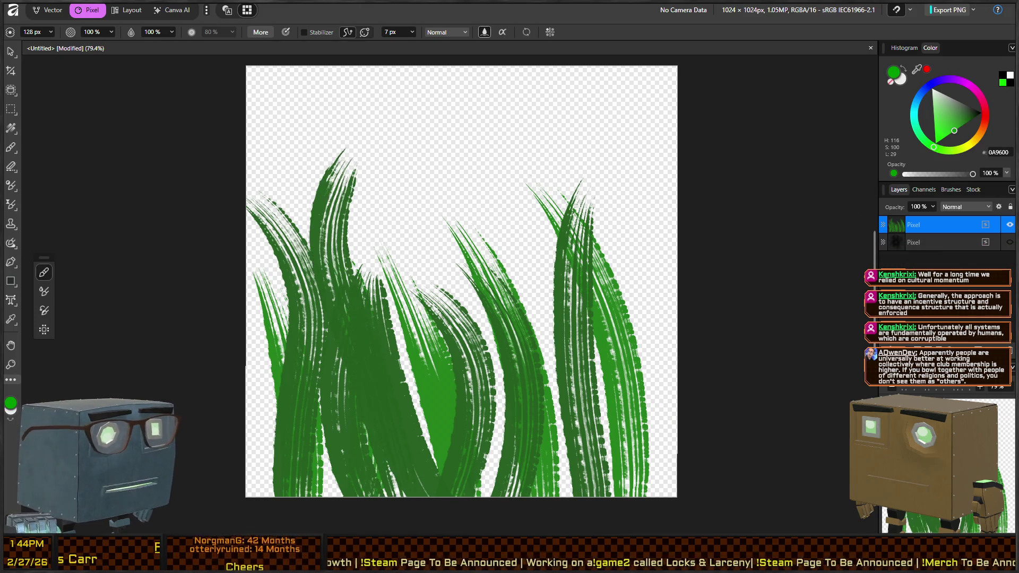
{"action": "left_click_drag", "start_coordinate": [339, 494], "coordinate": [372, 259]}
{"action": "left_click_drag", "start_coordinate": [304, 410], "coordinate": [323, 405]}
{"action": "left_click_drag", "start_coordinate": [294, 480], "coordinate": [272, 193]}
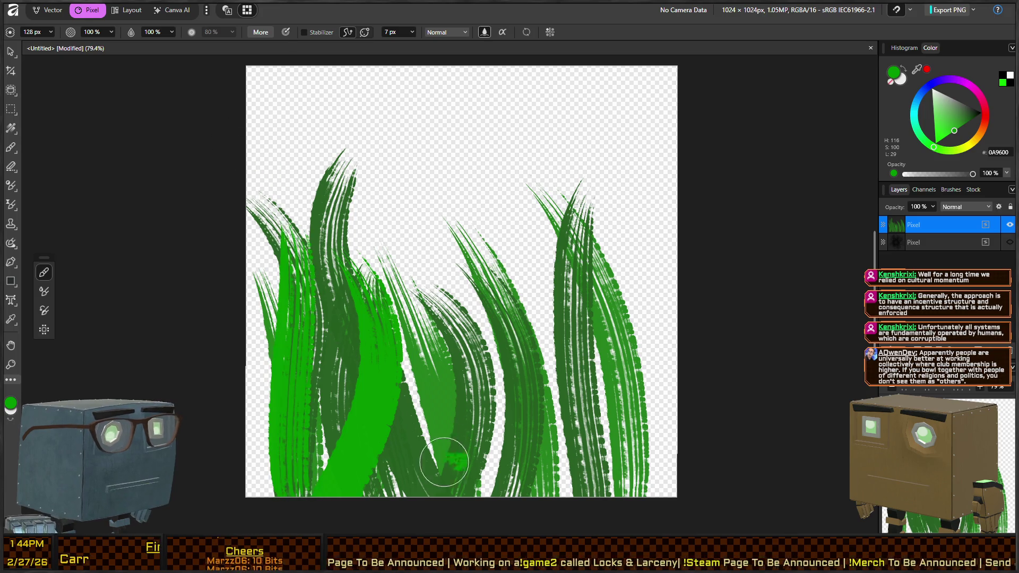
{"action": "left_click_drag", "start_coordinate": [420, 482], "coordinate": [432, 170]}
{"action": "left_click_drag", "start_coordinate": [546, 525], "coordinate": [528, 210]}
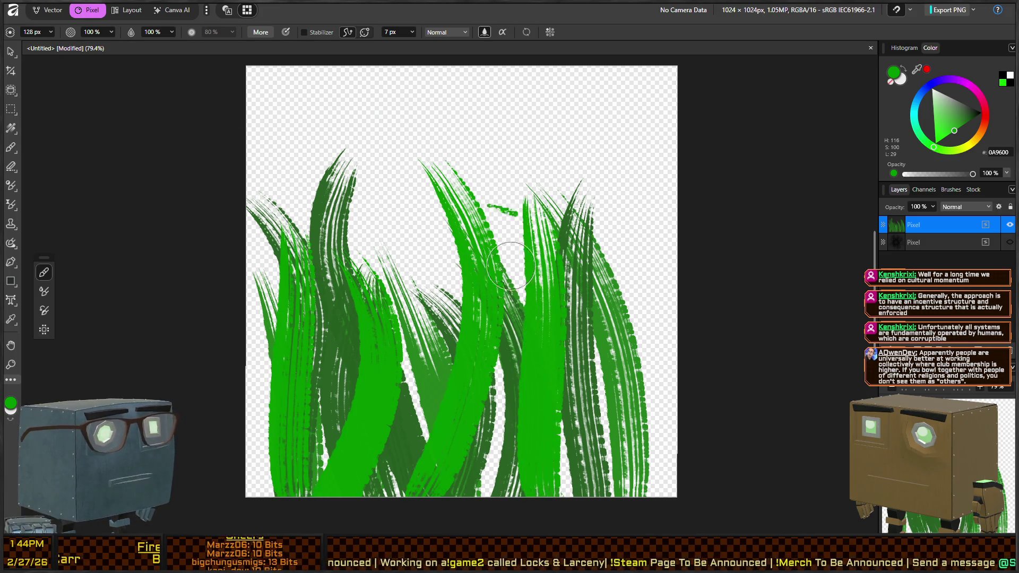
{"action": "left_click_drag", "start_coordinate": [627, 533], "coordinate": [603, 192]}
{"action": "left_click", "coordinate": [645, 194]}
{"action": "left_click_drag", "start_coordinate": [618, 489], "coordinate": [632, 136]}
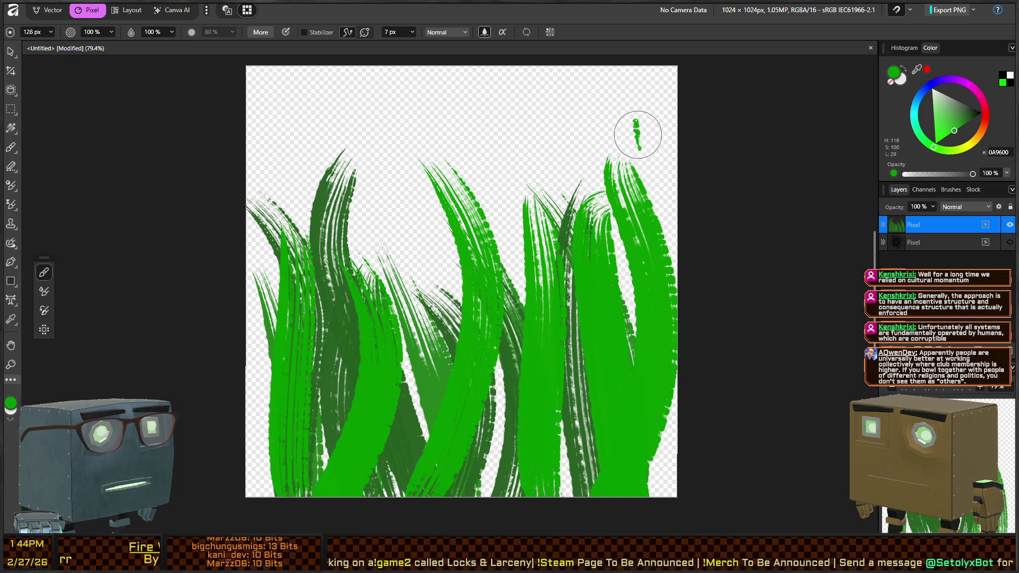
Switch to a muted green and paint strokes up the right, centre and left blades
{"action": "left_click", "coordinate": [963, 124]}
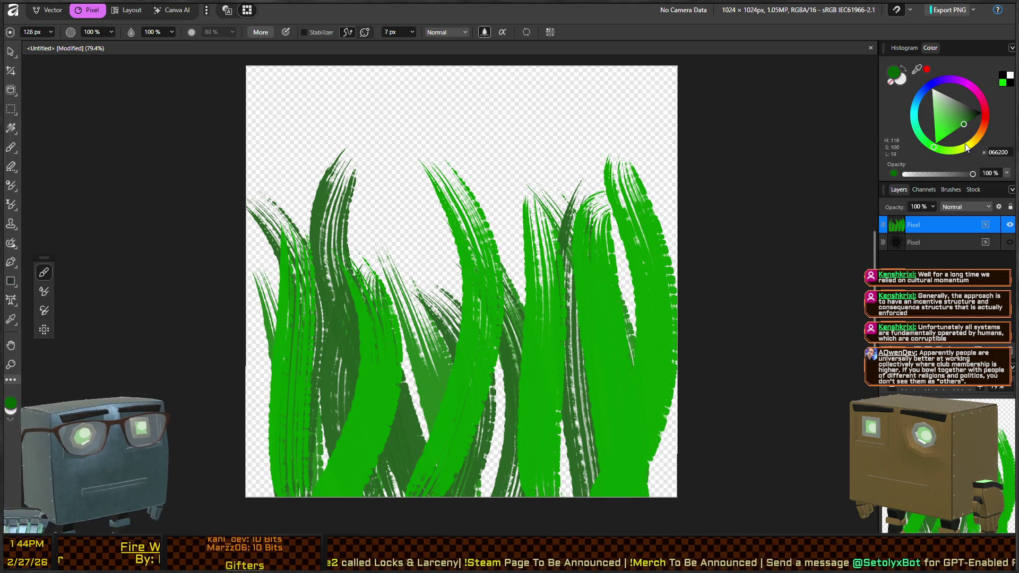
{"action": "left_click", "coordinate": [955, 118]}
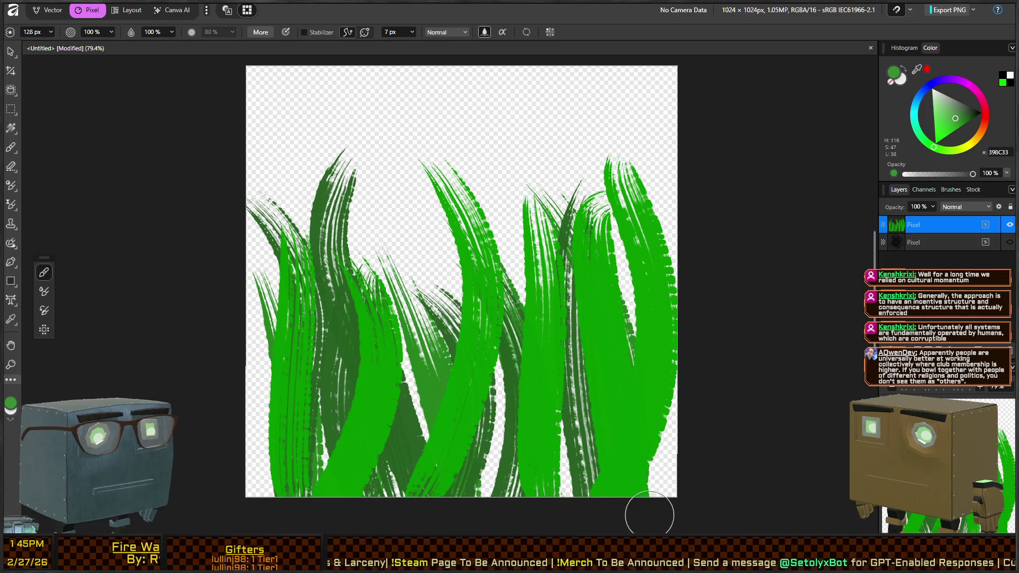
{"action": "left_click_drag", "start_coordinate": [647, 518], "coordinate": [615, 207]}
{"action": "left_click_drag", "start_coordinate": [536, 194], "coordinate": [542, 266]}
{"action": "left_click_drag", "start_coordinate": [593, 503], "coordinate": [519, 200]}
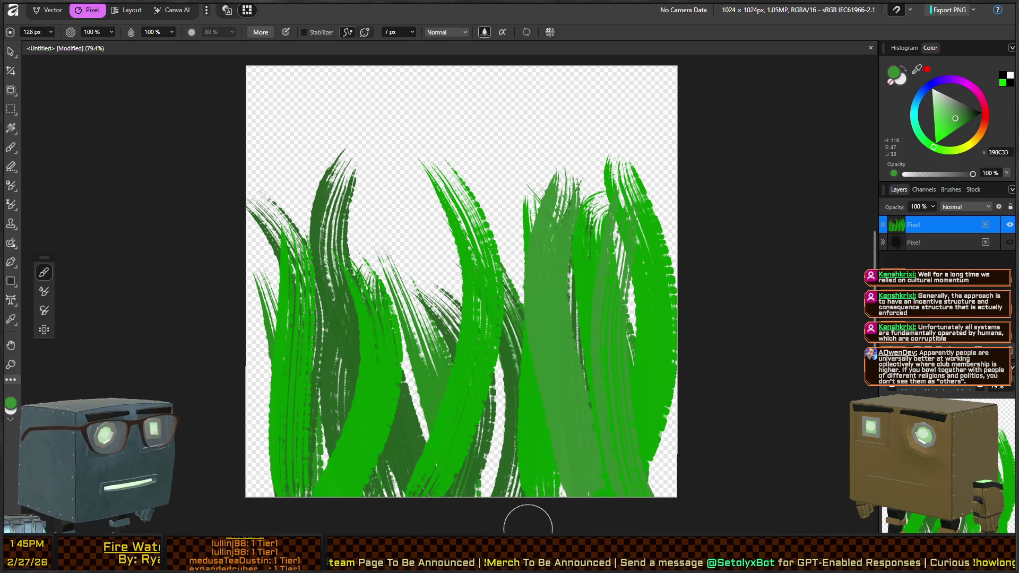
{"action": "left_click_drag", "start_coordinate": [527, 484], "coordinate": [529, 146]}
{"action": "left_click_drag", "start_coordinate": [421, 518], "coordinate": [391, 155]}
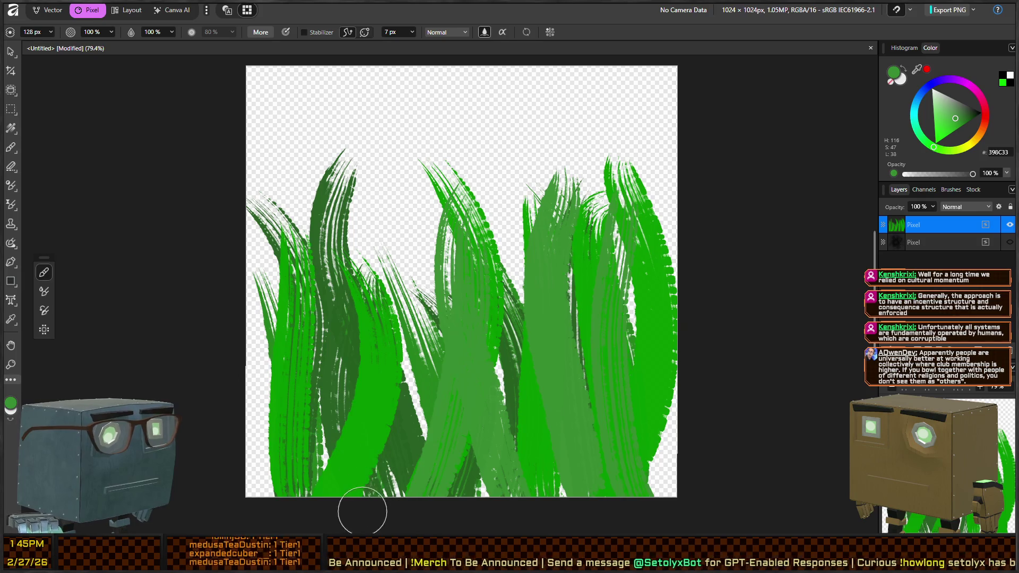
{"action": "left_click_drag", "start_coordinate": [352, 518], "coordinate": [292, 235]}
{"action": "left_click_drag", "start_coordinate": [336, 496], "coordinate": [319, 125]}
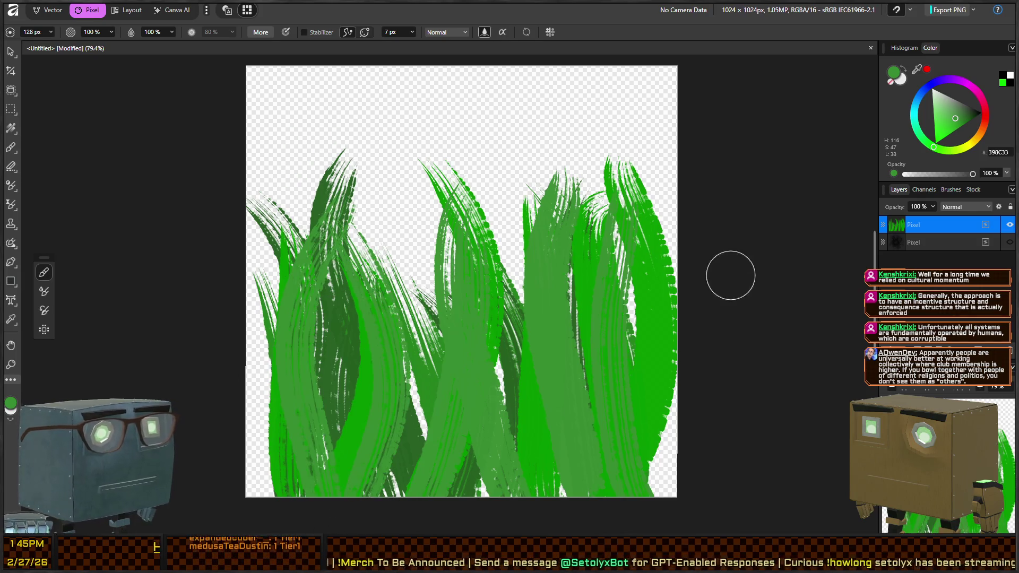
Pick a darker green and paint dark strokes up the right, centre and left blades
{"action": "left_click", "coordinate": [966, 114]}
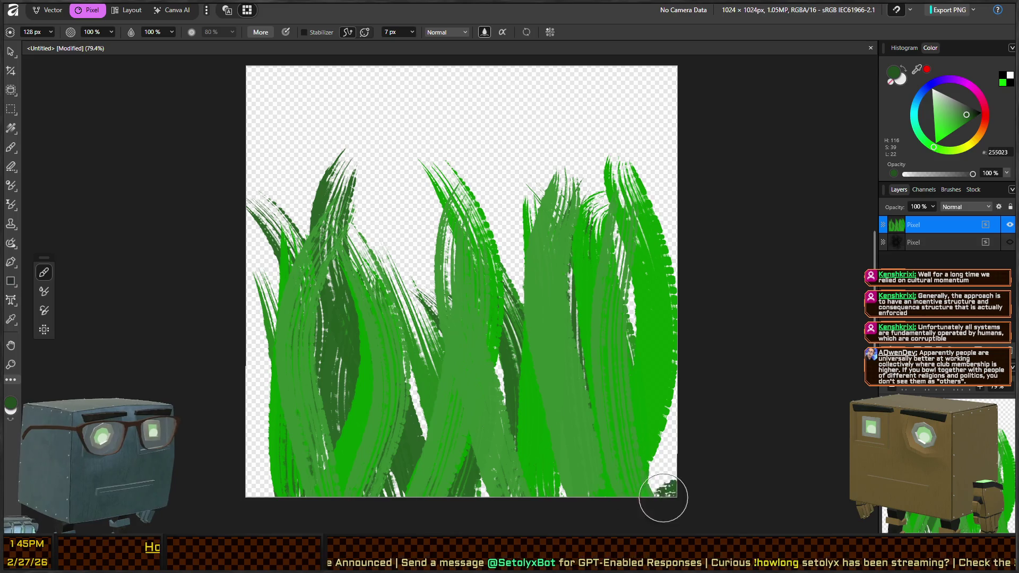
{"action": "left_click_drag", "start_coordinate": [657, 505], "coordinate": [605, 196]}
{"action": "left_click", "coordinate": [613, 331]}
{"action": "left_click_drag", "start_coordinate": [577, 521], "coordinate": [561, 159]}
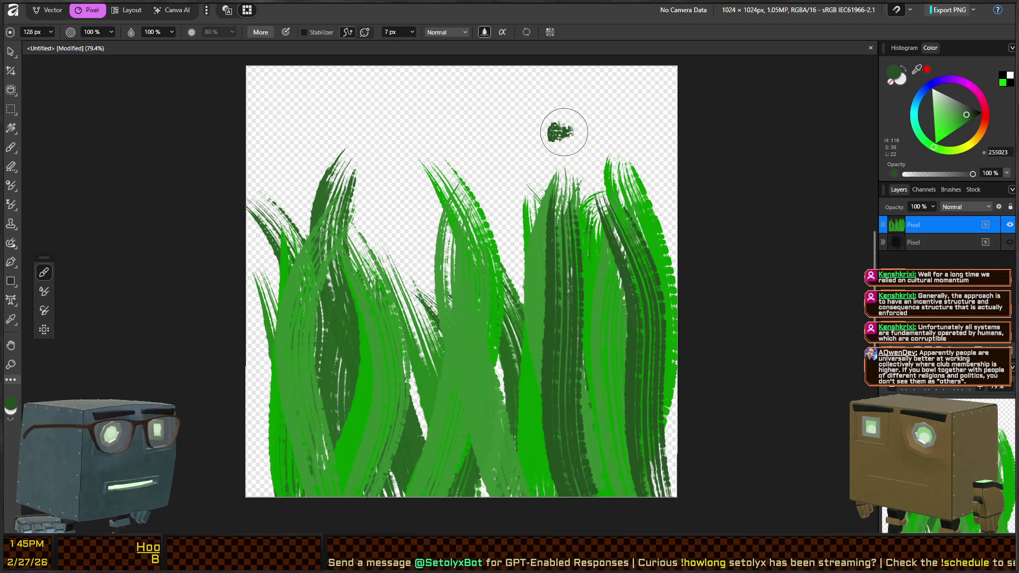
{"action": "left_click_drag", "start_coordinate": [530, 518], "coordinate": [504, 191]}
{"action": "left_click_drag", "start_coordinate": [430, 499], "coordinate": [398, 177]}
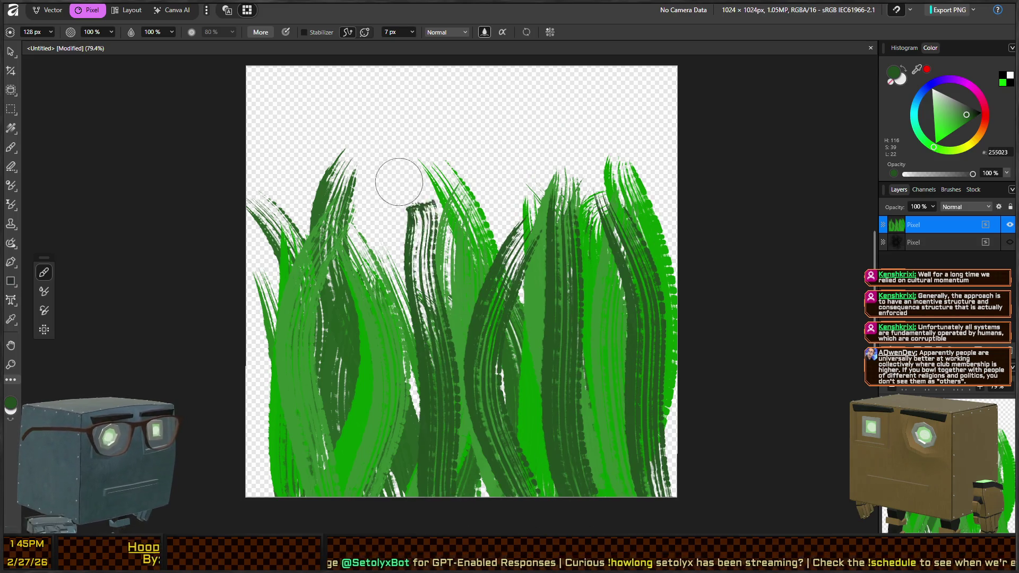
{"action": "left_click_drag", "start_coordinate": [407, 484], "coordinate": [393, 371]}
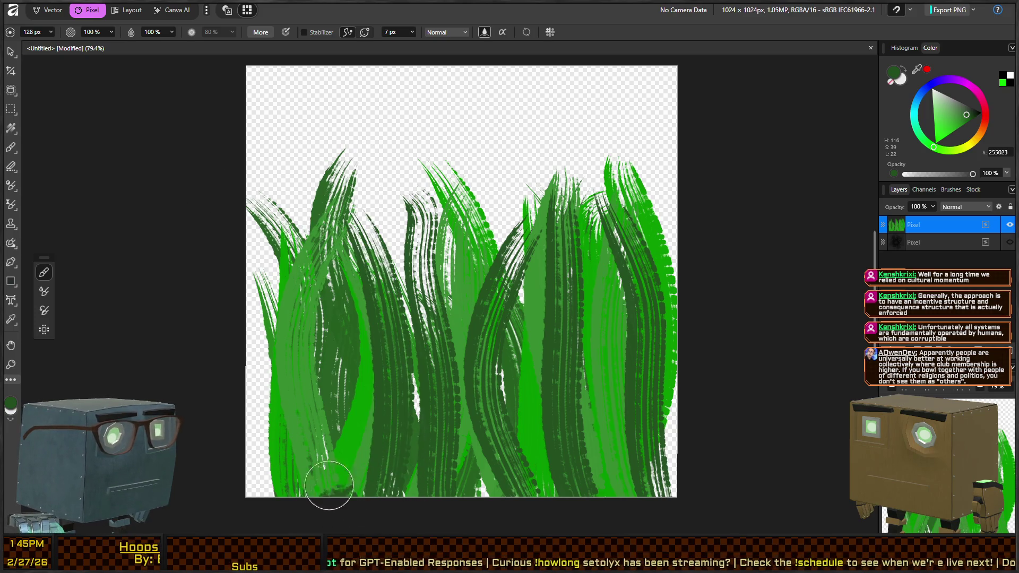
{"action": "left_click_drag", "start_coordinate": [330, 485], "coordinate": [273, 156]}
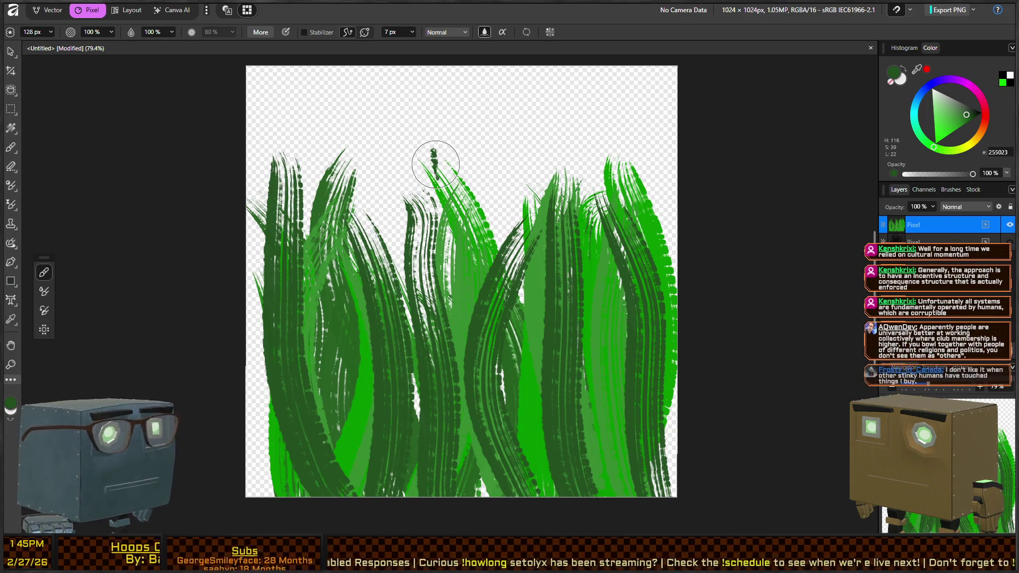
Drag the left, right and top crop edges inward to 940 × 841 px and apply
{"action": "left_click", "coordinate": [11, 71]}
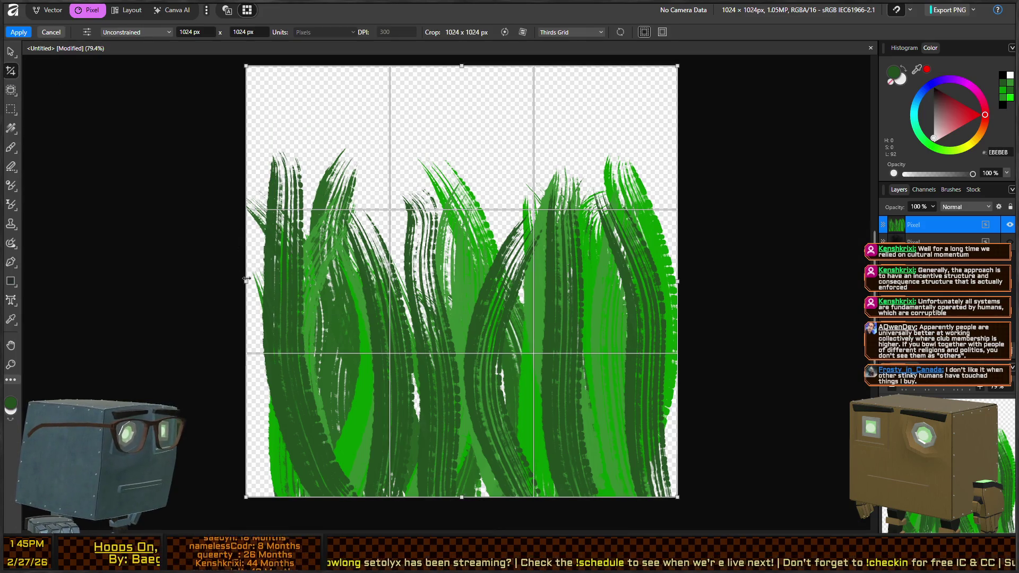
{"action": "left_click_drag", "start_coordinate": [247, 280], "coordinate": [267, 276]}
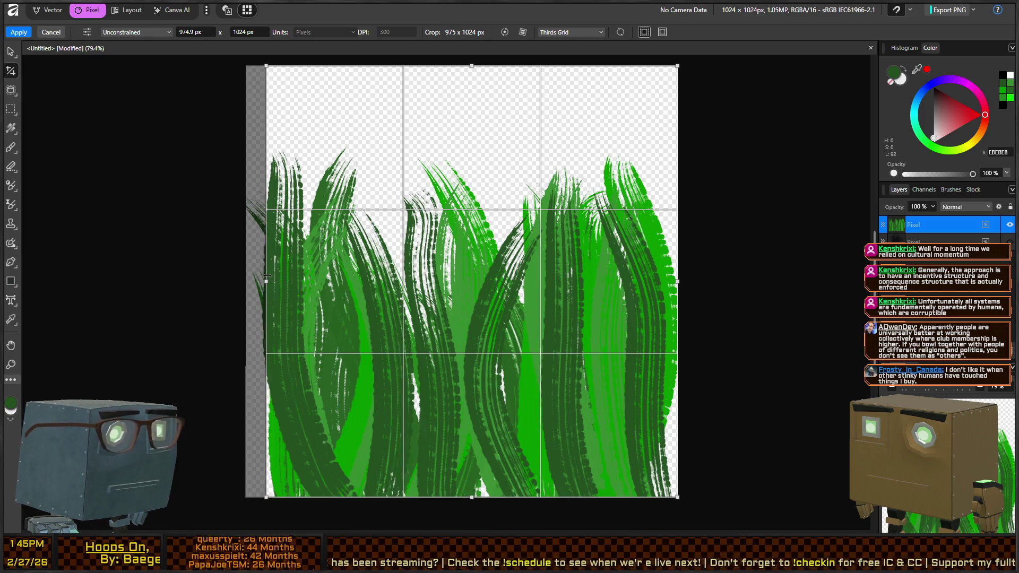
{"action": "left_click_drag", "start_coordinate": [677, 281], "coordinate": [661, 283]}
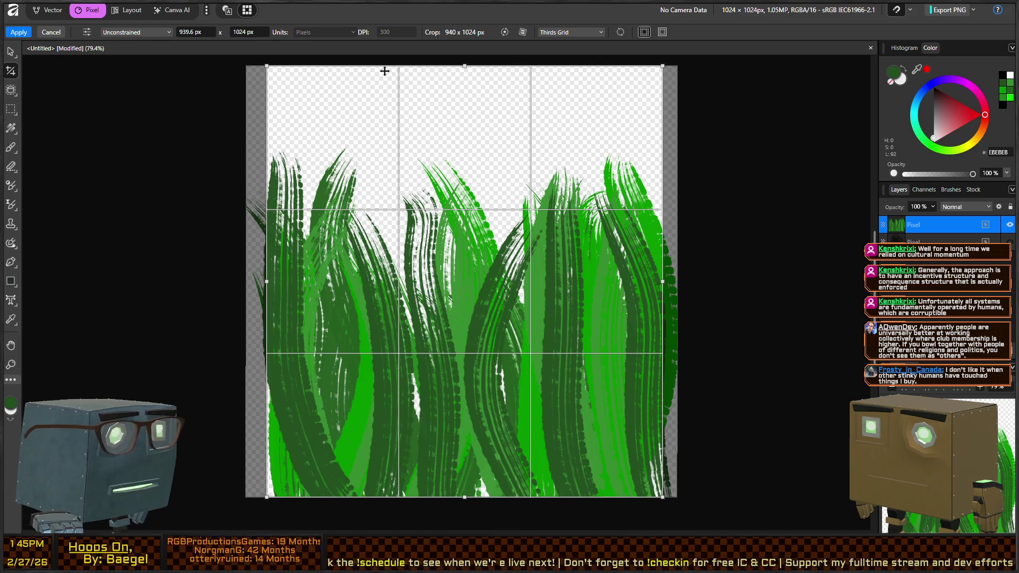
{"action": "mouse_move", "coordinate": [467, 68]}
{"action": "left_mouse_down"}
{"action": "mouse_move", "coordinate": [470, 152]}
{"action": "mouse_move", "coordinate": [473, 142]}
{"action": "left_mouse_up"}
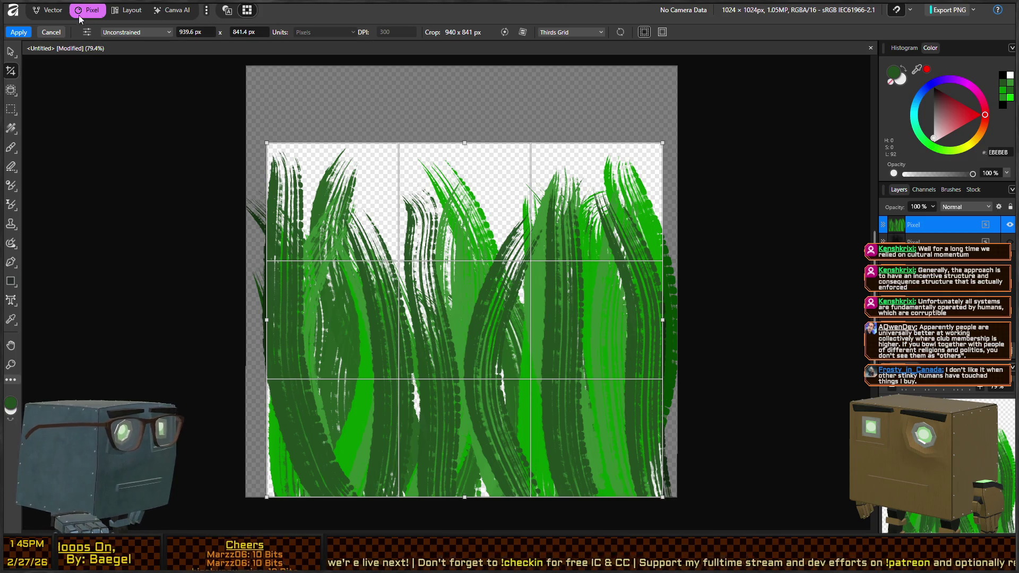
{"action": "left_click", "coordinate": [18, 33]}
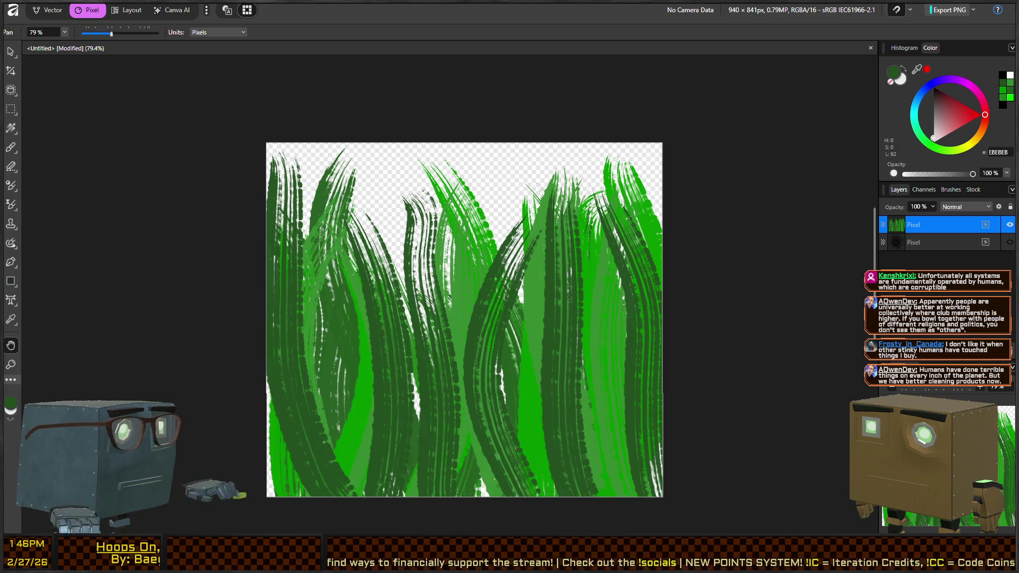
Back in Unity, open Assets > Imports > Images and inspect the Grass texture's import settings
{"action": "key", "text": "alt+Tab"}
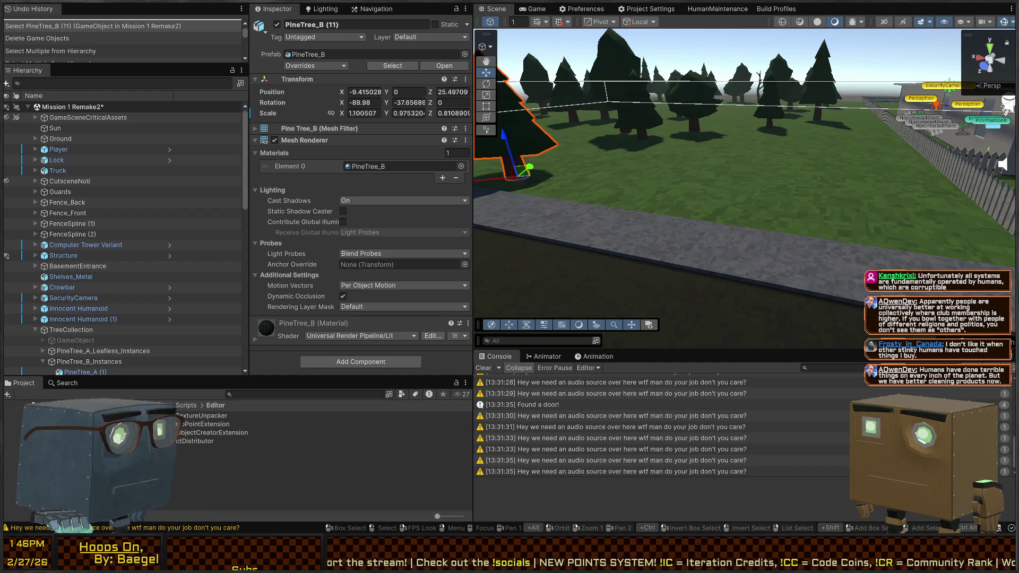
{"action": "left_click", "coordinate": [21, 480]}
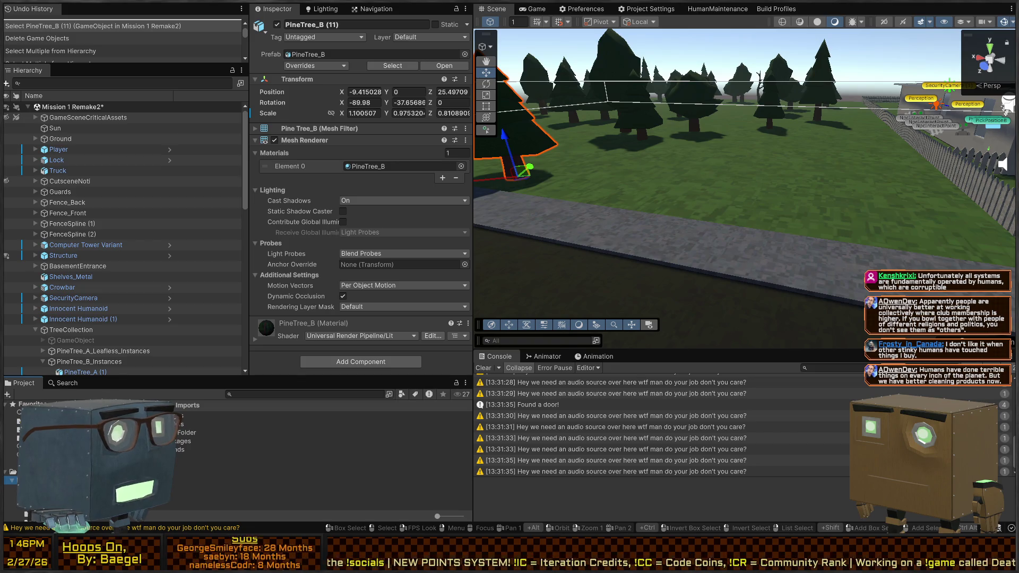
{"action": "left_click", "coordinate": [21, 504]}
{"action": "left_click", "coordinate": [22, 488]}
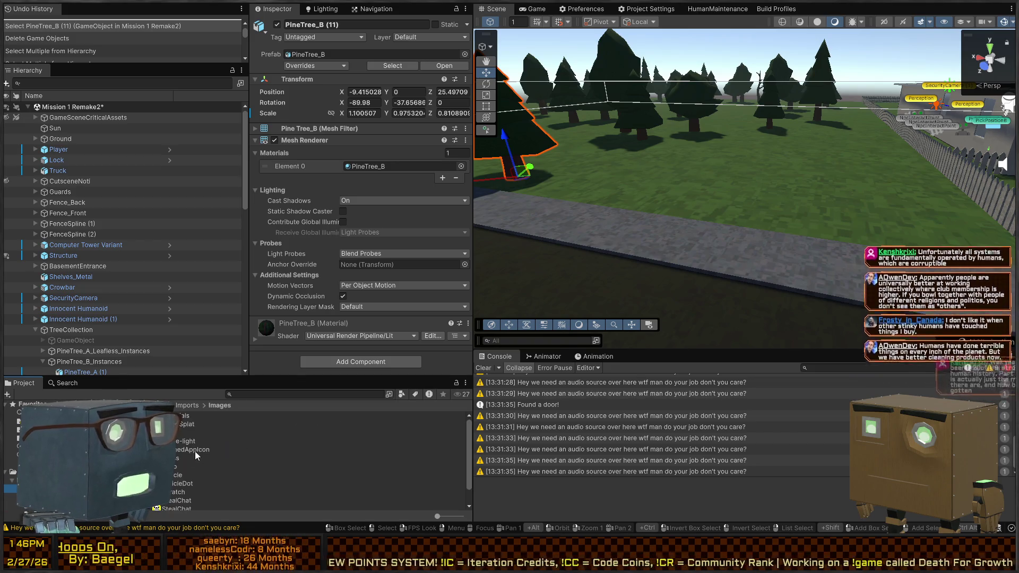
{"action": "left_click", "coordinate": [212, 458]}
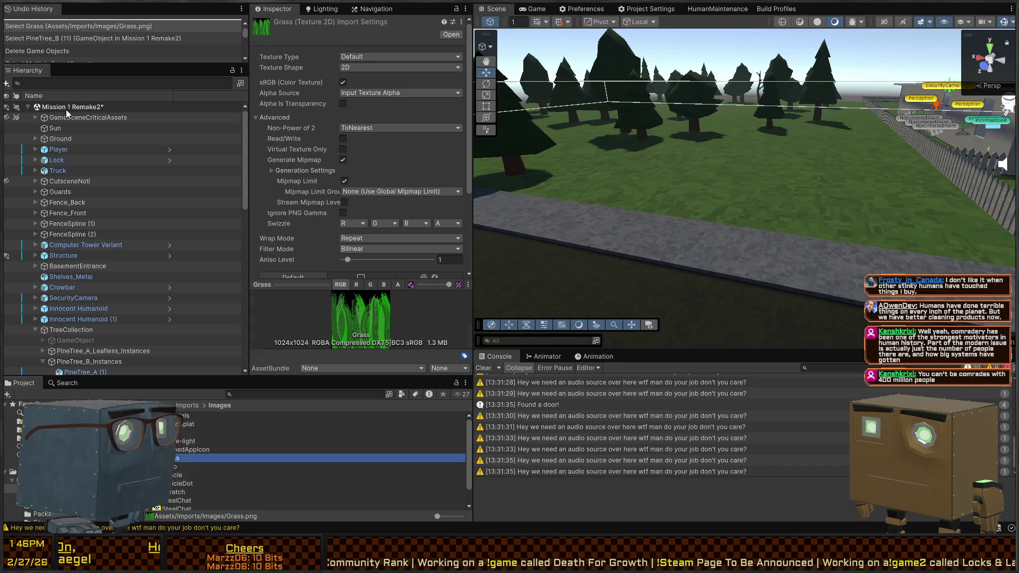
{"action": "left_click", "coordinate": [79, 107]}
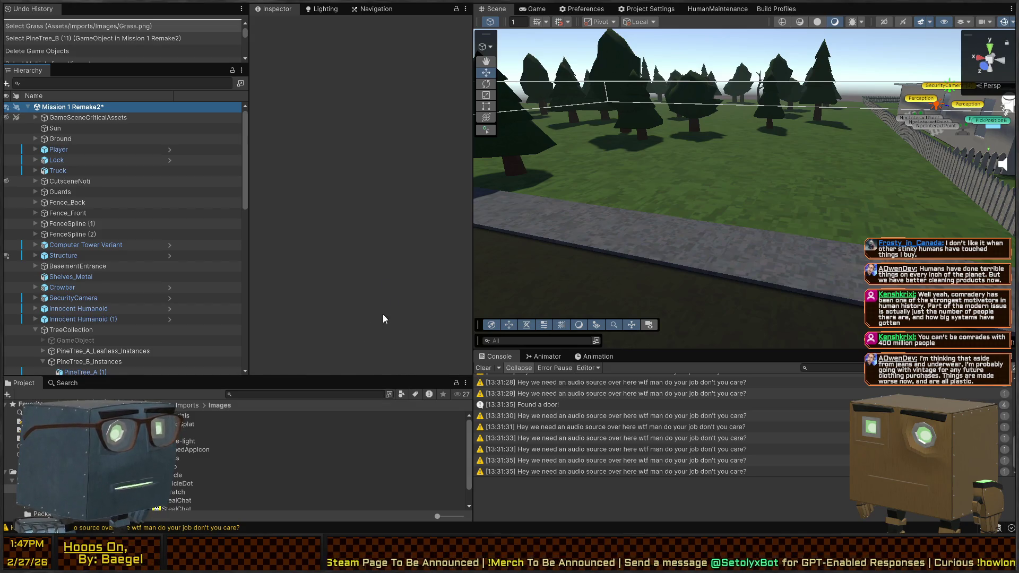
Create a Quad, then create a new material named 'Grass' with the Grass texture selected
{"action": "key", "text": "ctrl+shift+q"}
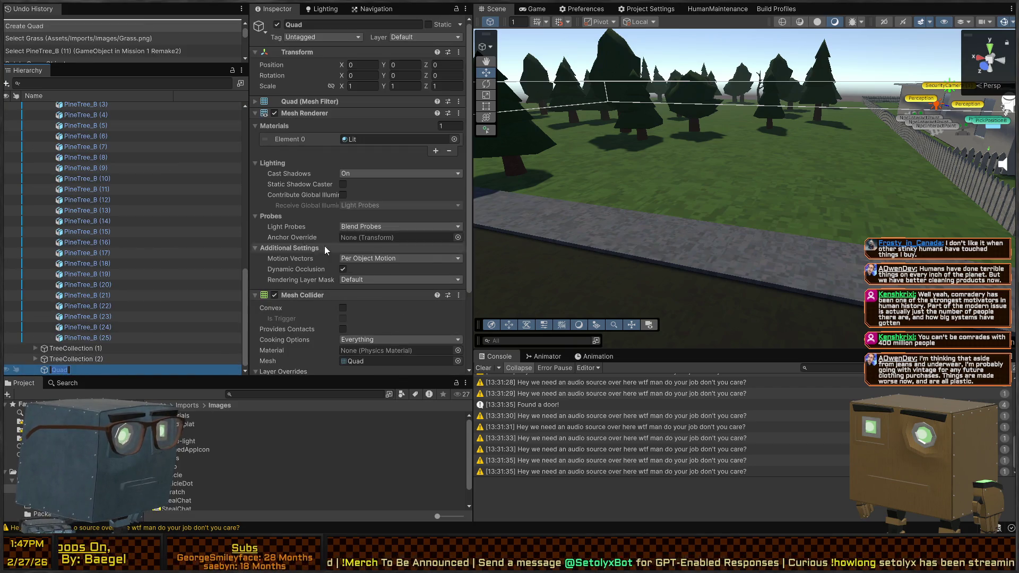
{"action": "scroll", "coordinate": [361, 212], "scroll_direction": "down", "scroll_amount": 2}
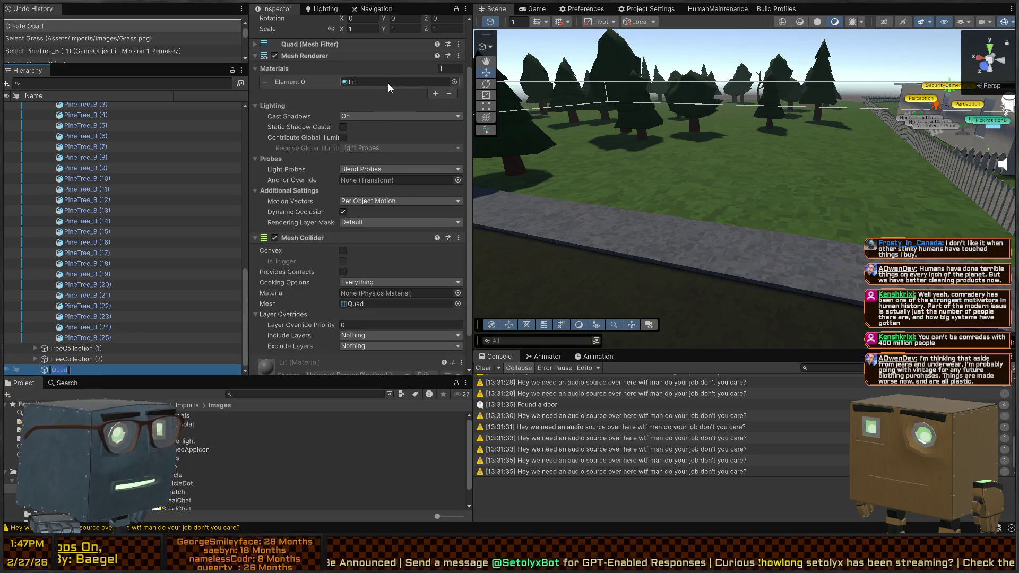
{"action": "left_click", "coordinate": [174, 459]}
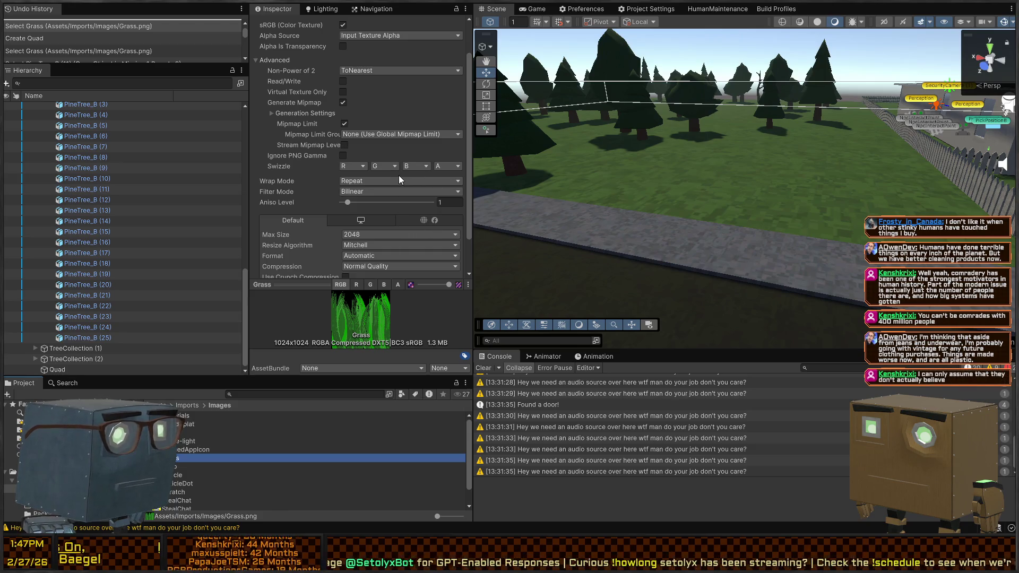
{"action": "key", "text": "ctrl+shift+m"}
{"action": "type", "text": "Grass"}
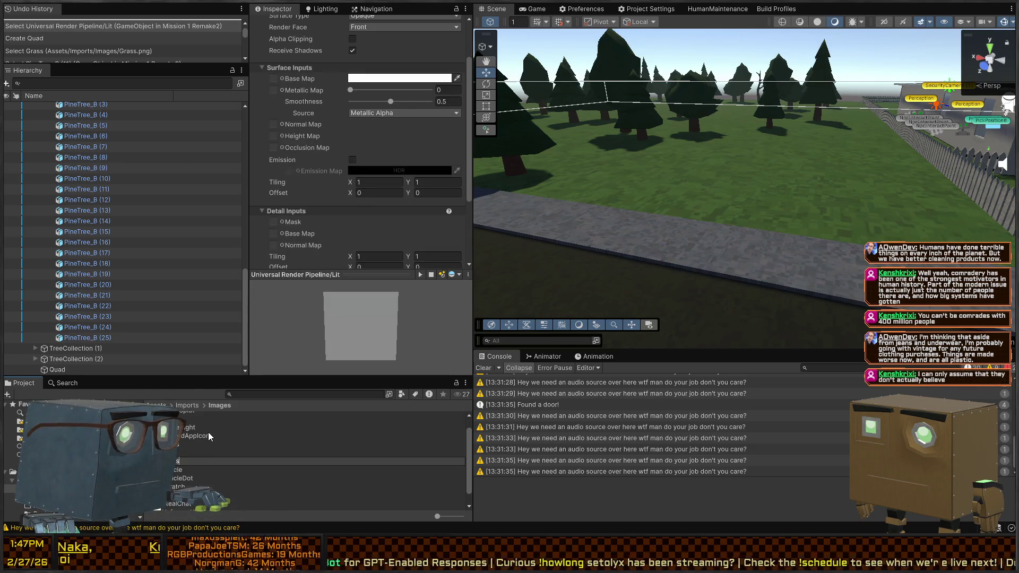
{"action": "key", "text": "Return"}
Use the Grass texture as the material's base map and set Surface Type to Transparent
{"action": "left_click_drag", "start_coordinate": [188, 466], "coordinate": [275, 139]}
{"action": "scroll", "coordinate": [348, 161], "scroll_direction": "down", "scroll_amount": 10}
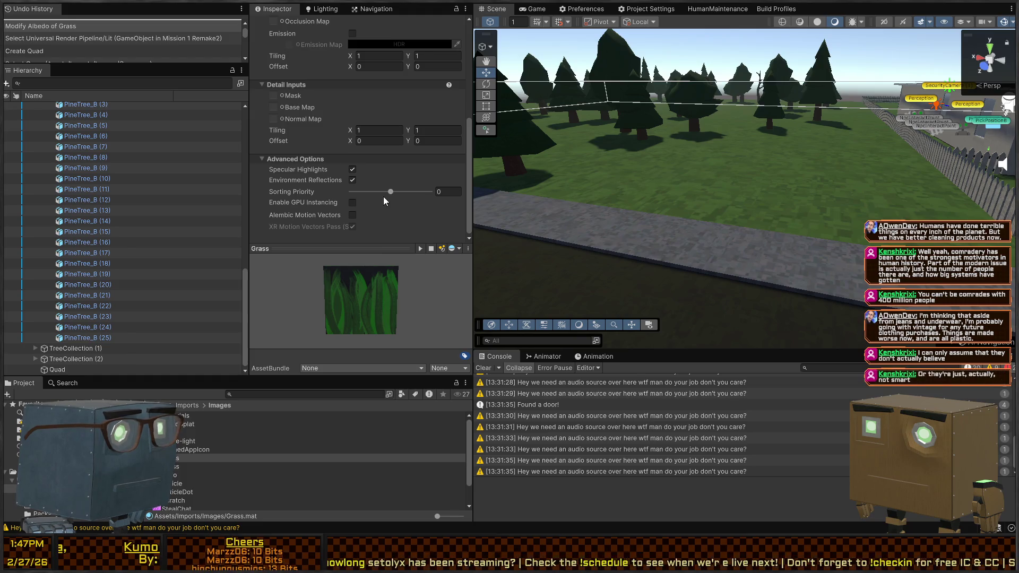
{"action": "scroll", "coordinate": [317, 160], "scroll_direction": "up", "scroll_amount": 10}
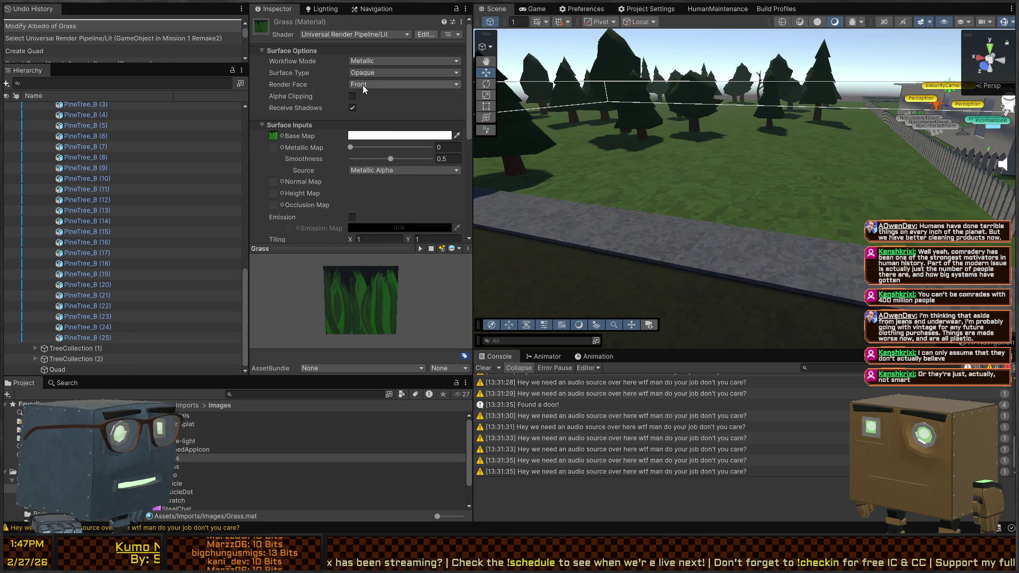
{"action": "left_click", "coordinate": [377, 72]}
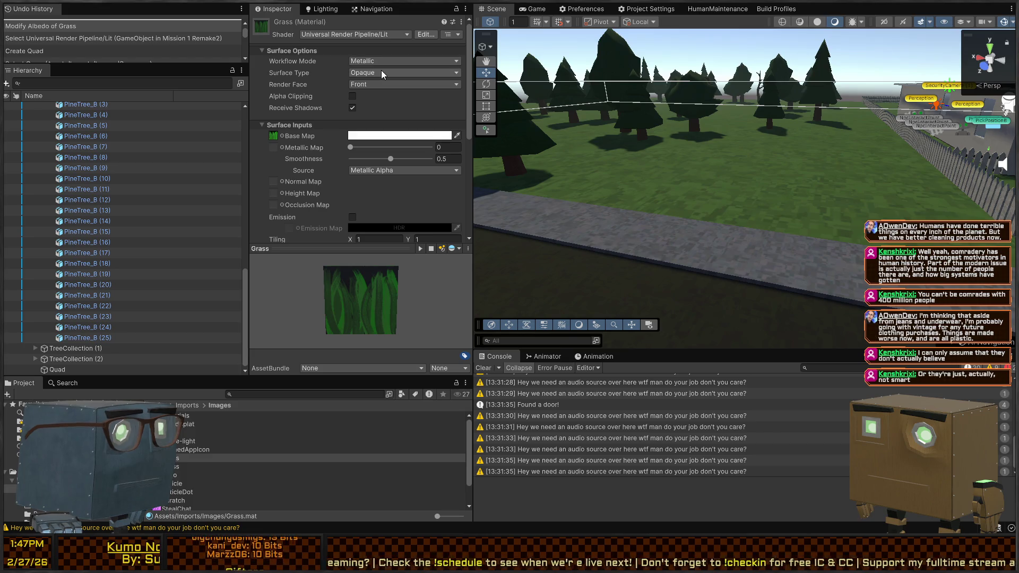
{"action": "left_click", "coordinate": [377, 92]}
{"action": "scroll", "coordinate": [423, 183], "scroll_direction": "down", "scroll_amount": 8}
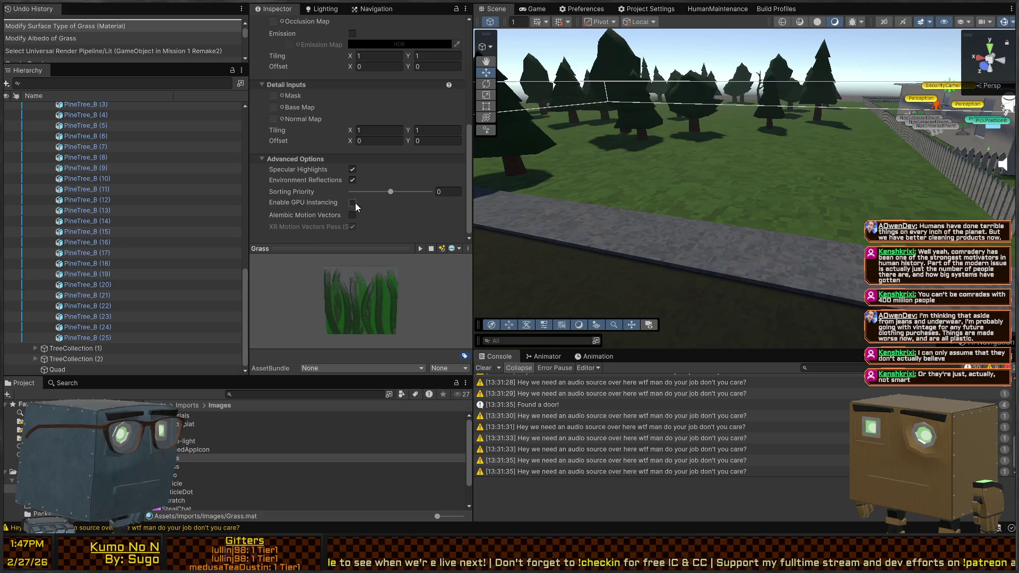
{"action": "scroll", "coordinate": [308, 160], "scroll_direction": "up", "scroll_amount": 3}
{"action": "scroll", "coordinate": [311, 171], "scroll_direction": "up", "scroll_amount": 5}
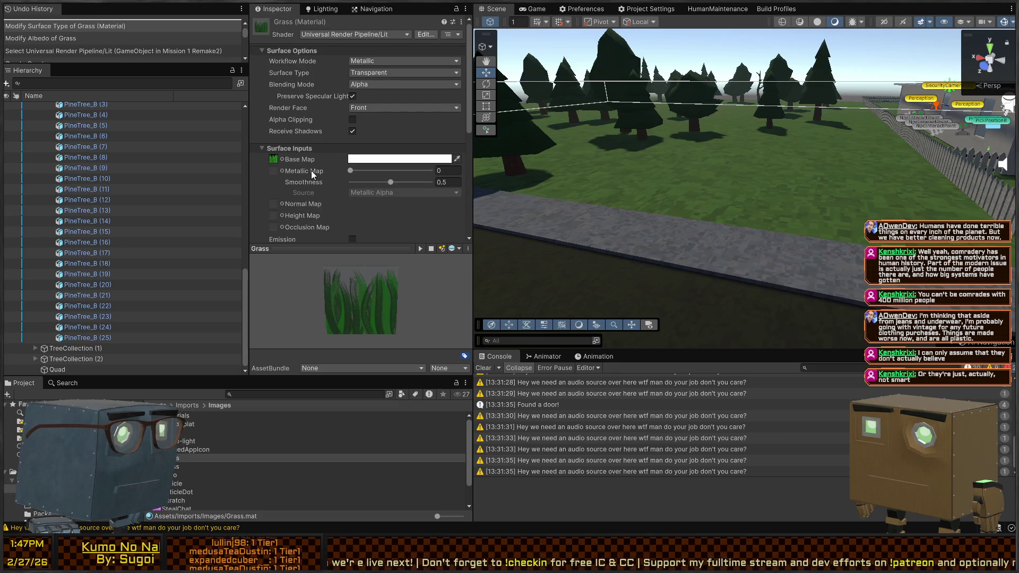
{"action": "left_click", "coordinate": [66, 371]}
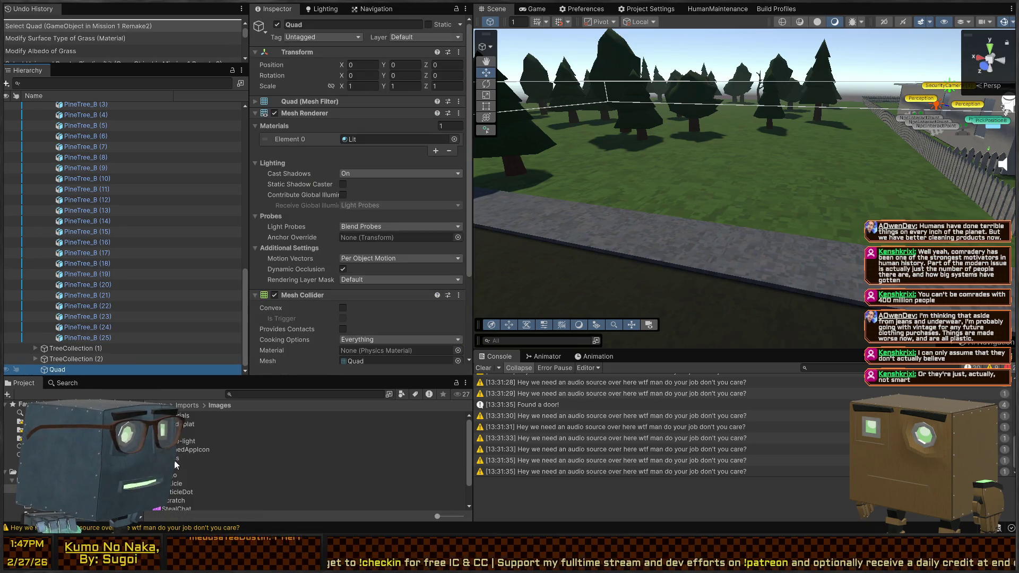
Drag the Grass material onto the Quad and move it onto the lawn at 19.88, 0, -4.05
{"action": "key", "text": "f"}
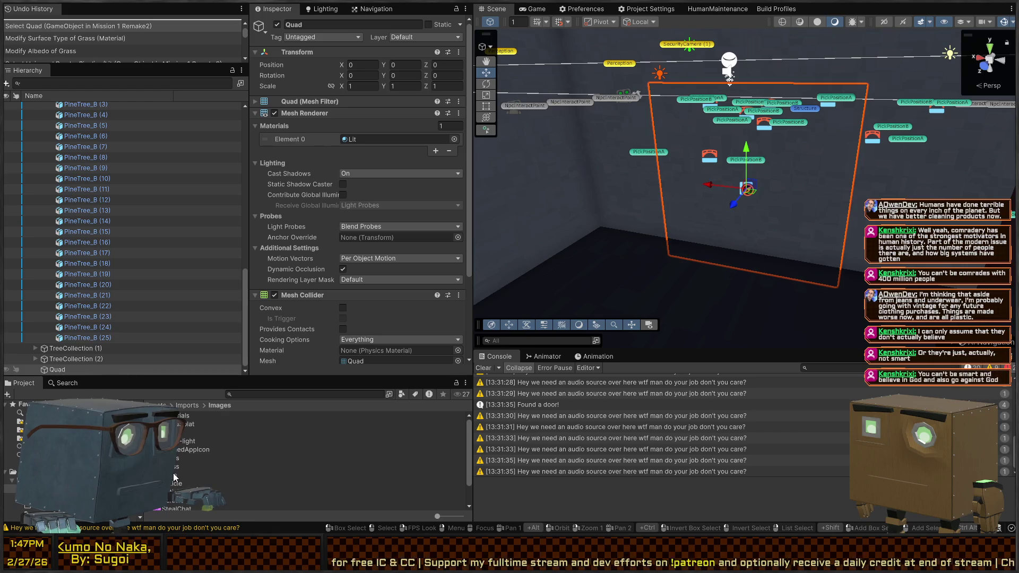
{"action": "left_click", "coordinate": [59, 370]}
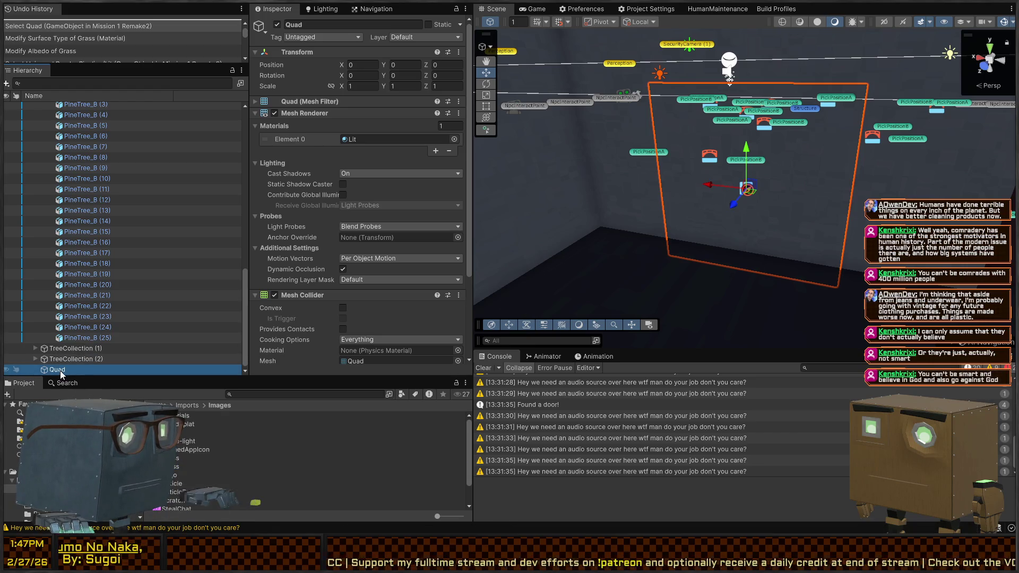
{"action": "left_click_drag", "start_coordinate": [59, 371], "coordinate": [84, 368]}
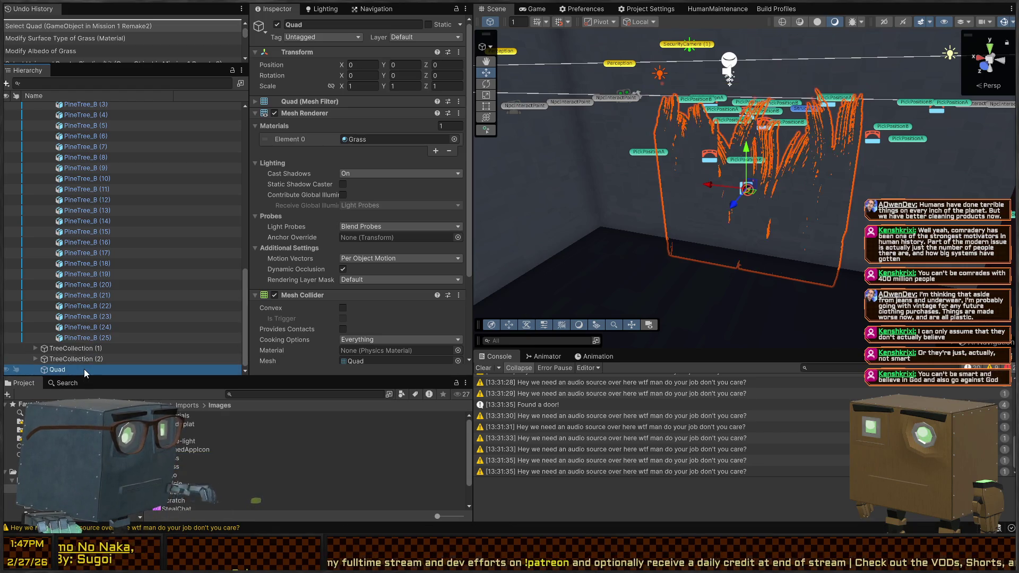
{"action": "mouse_move", "coordinate": [562, 276]}
{"action": "left_mouse_down"}
{"action": "mouse_move", "coordinate": [764, 239]}
{"action": "mouse_move", "coordinate": [725, 228]}
{"action": "left_mouse_up"}
{"action": "key", "text": "f"}
{"action": "scroll", "coordinate": [724, 174], "scroll_direction": "down", "scroll_amount": 5}
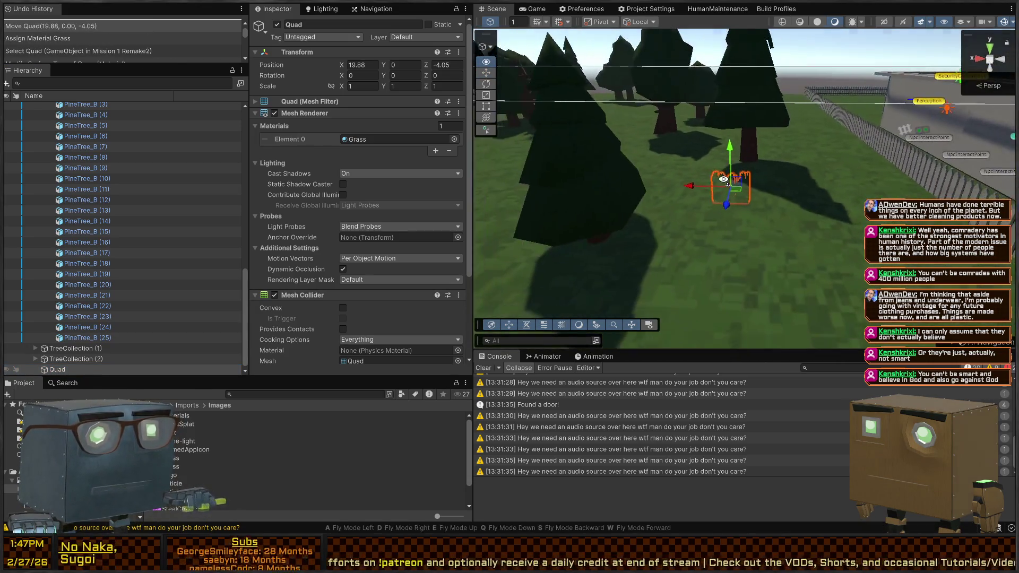
{"action": "key", "text": "e"}
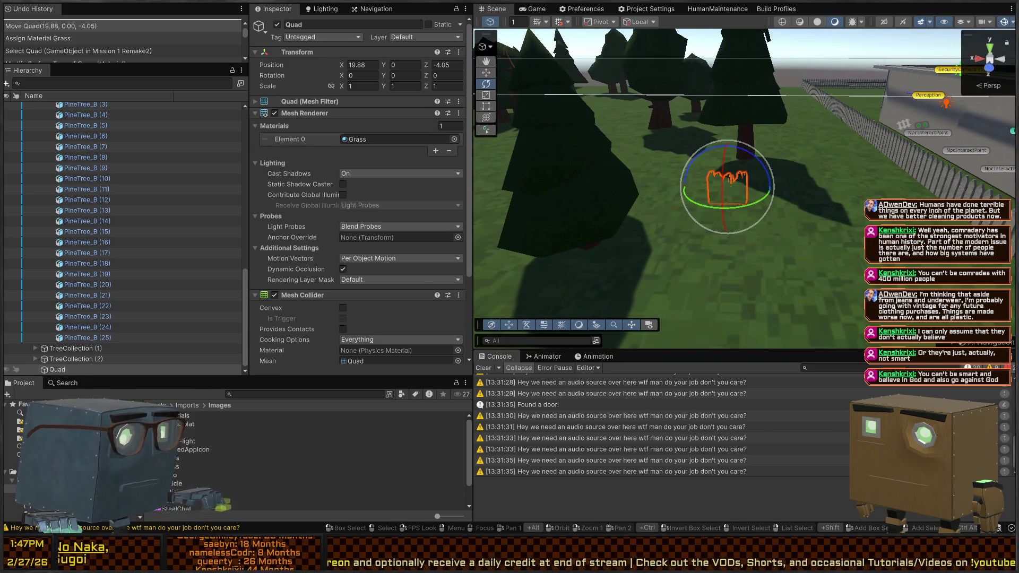
{"action": "double_click", "coordinate": [357, 139]}
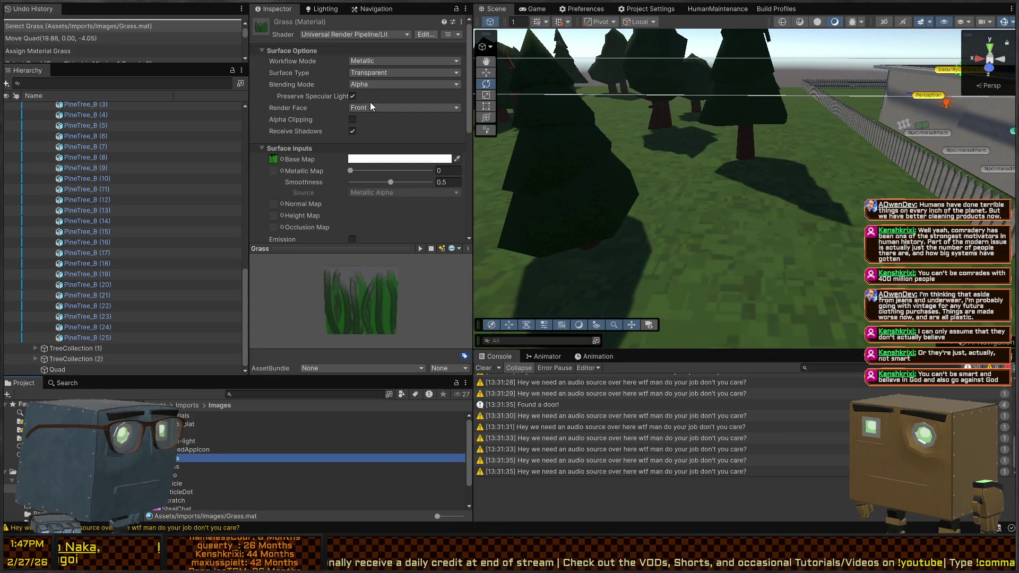
Set the Grass material's Render Face to Both and Smoothness to 0
{"action": "left_click", "coordinate": [403, 108]}
{"action": "left_click", "coordinate": [384, 118]}
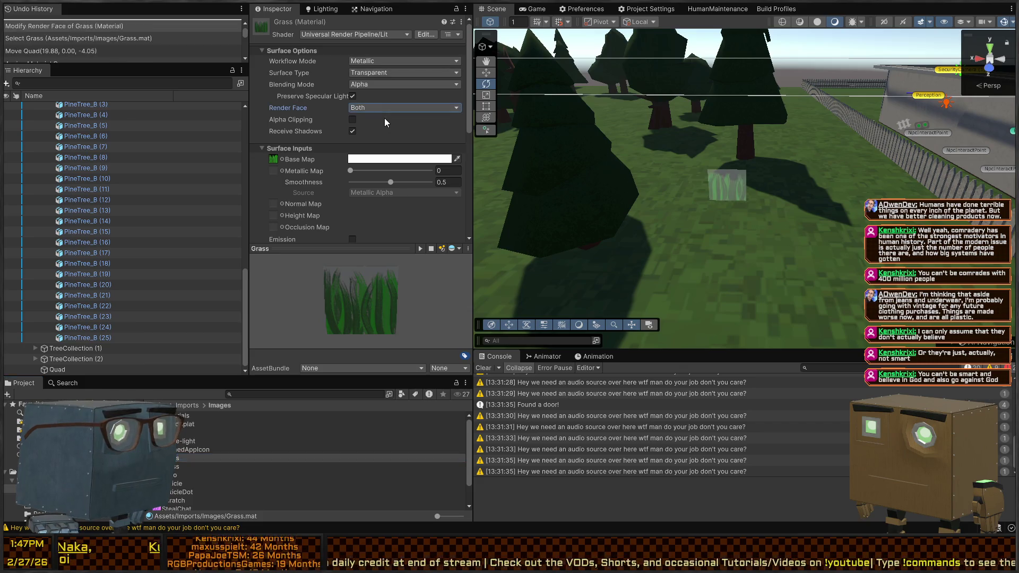
{"action": "key", "text": "w"}
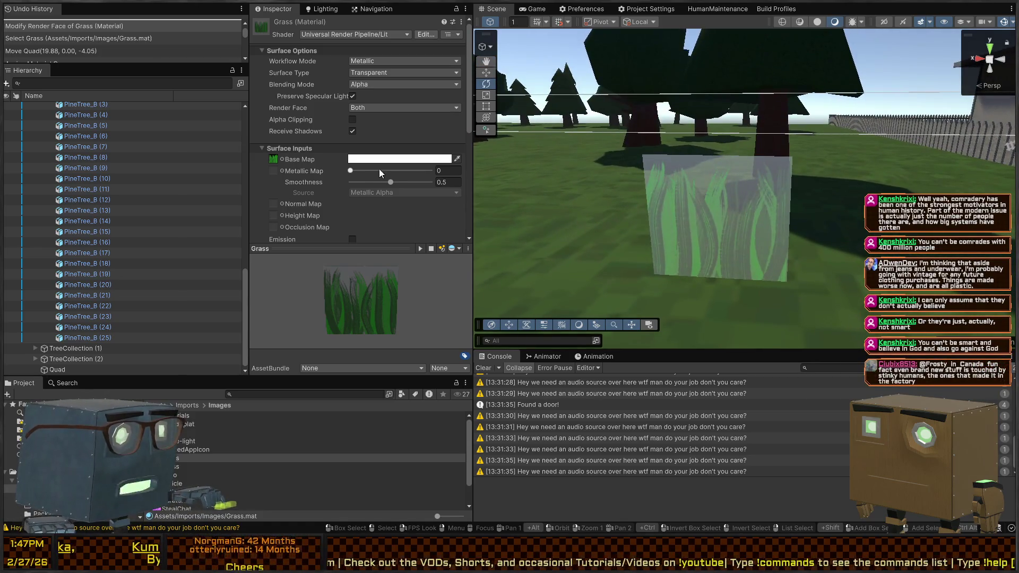
{"action": "left_click_drag", "start_coordinate": [389, 182], "coordinate": [301, 176]}
{"action": "key", "text": "w"}
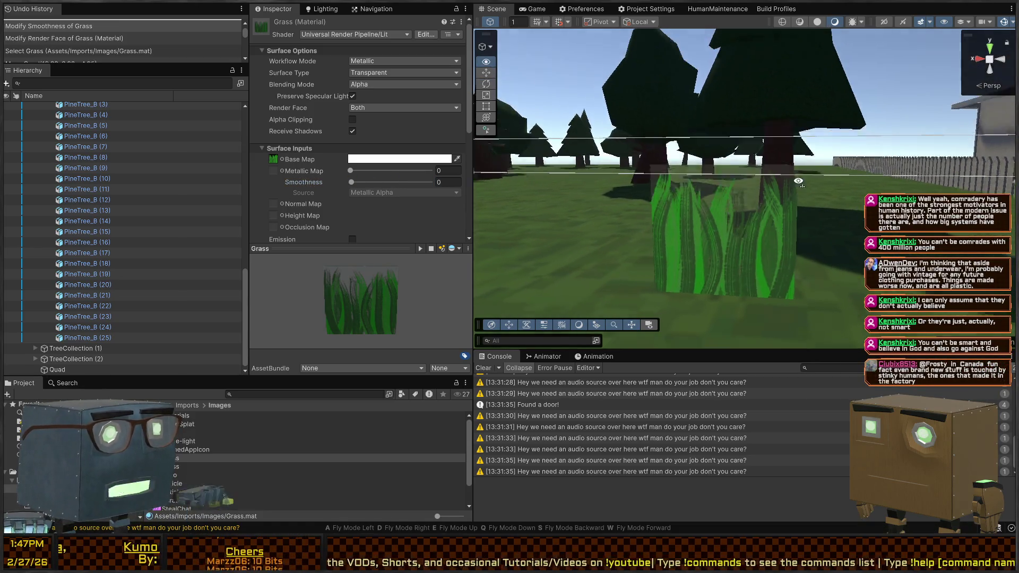
{"action": "key", "text": "s"}
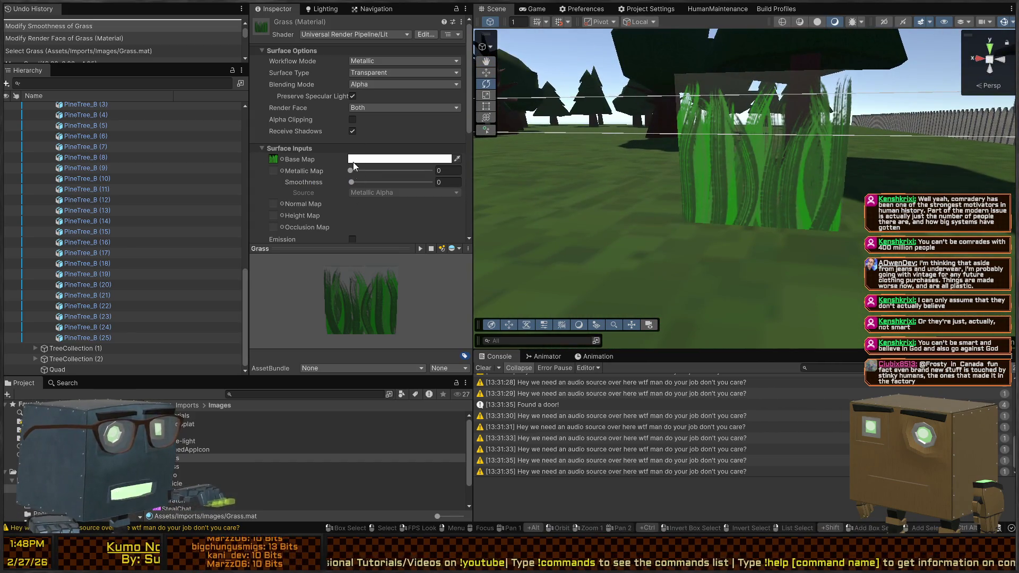
Switch the Grass material's Workflow Mode to Specular and adjust its base colour tint
{"action": "left_click", "coordinate": [383, 71]}
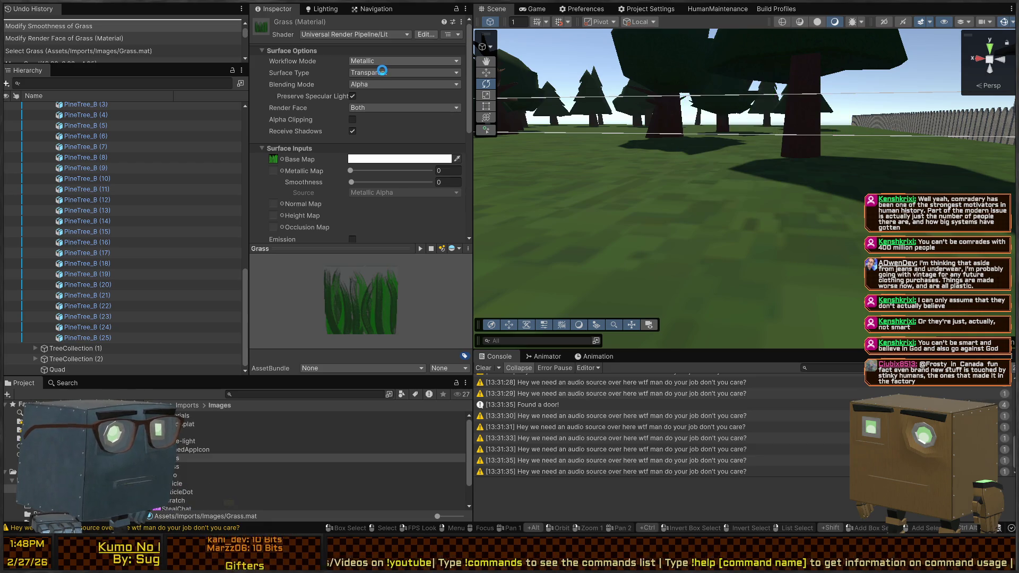
{"action": "left_click", "coordinate": [332, 186]}
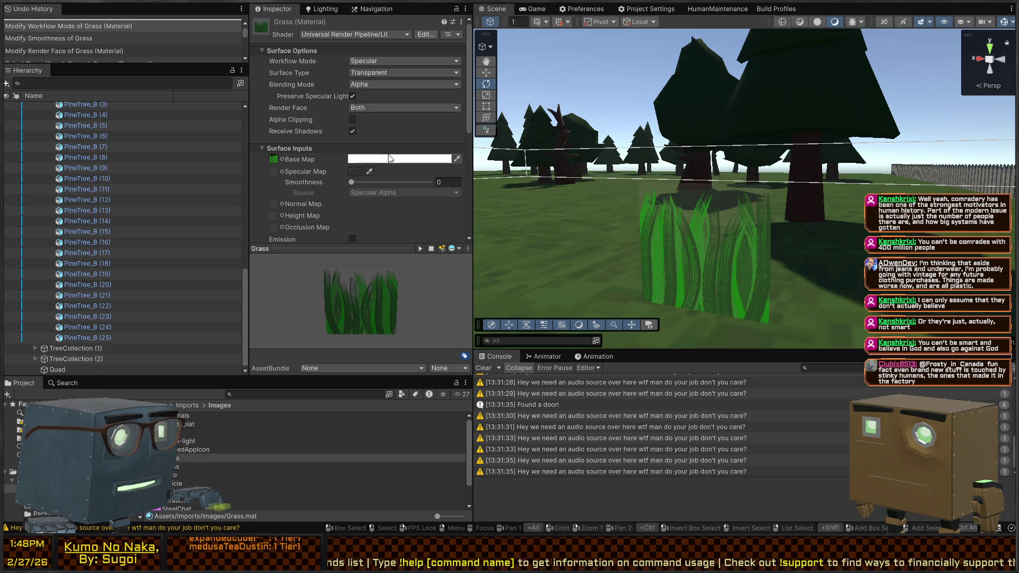
{"action": "left_click", "coordinate": [382, 160]}
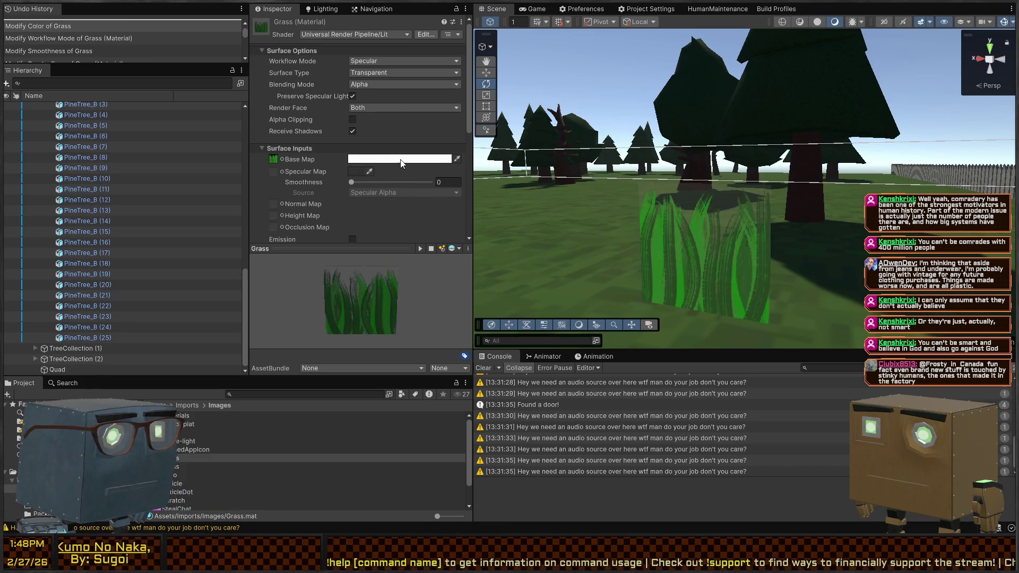
{"action": "right_click", "coordinate": [639, 155]}
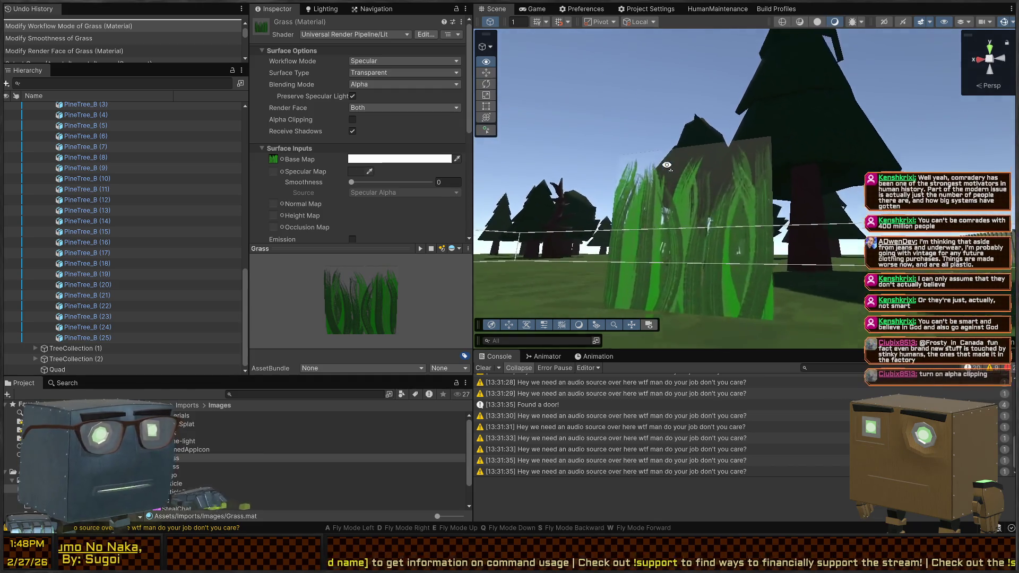
{"action": "key", "text": "s"}
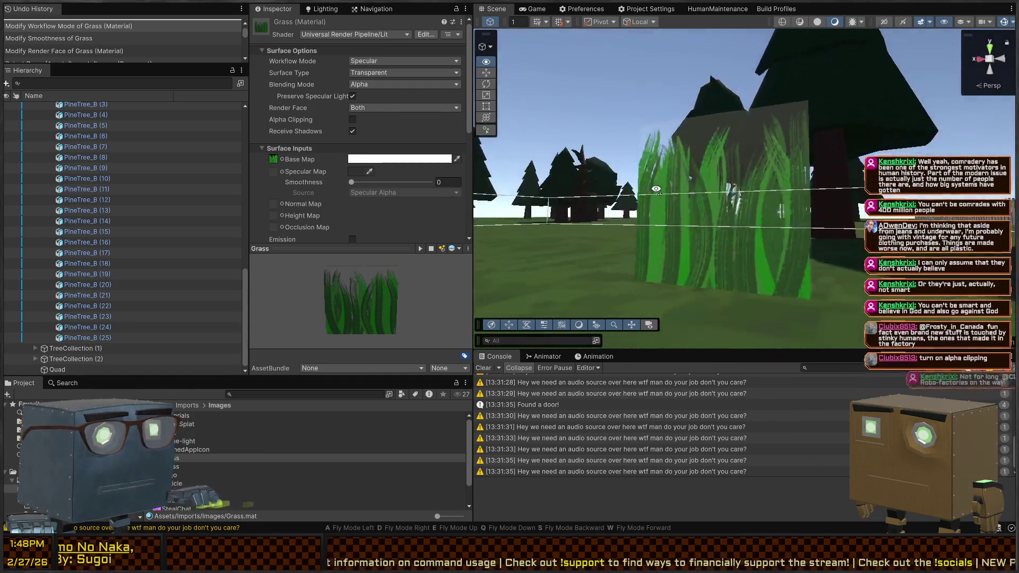
{"action": "key", "text": "w"}
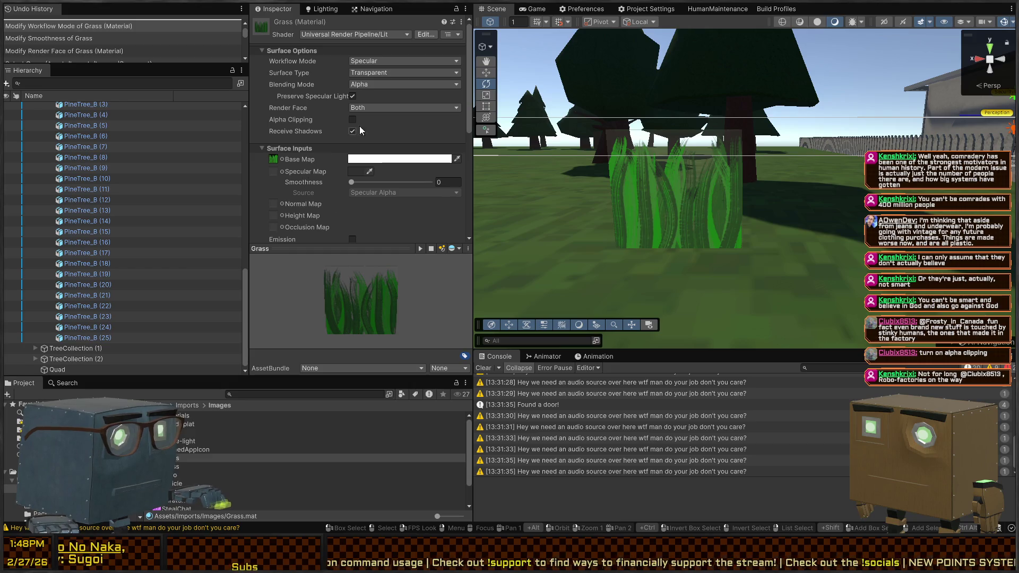
Uncheck Preserve Specular Light on the Grass material
{"action": "left_click", "coordinate": [354, 93]}
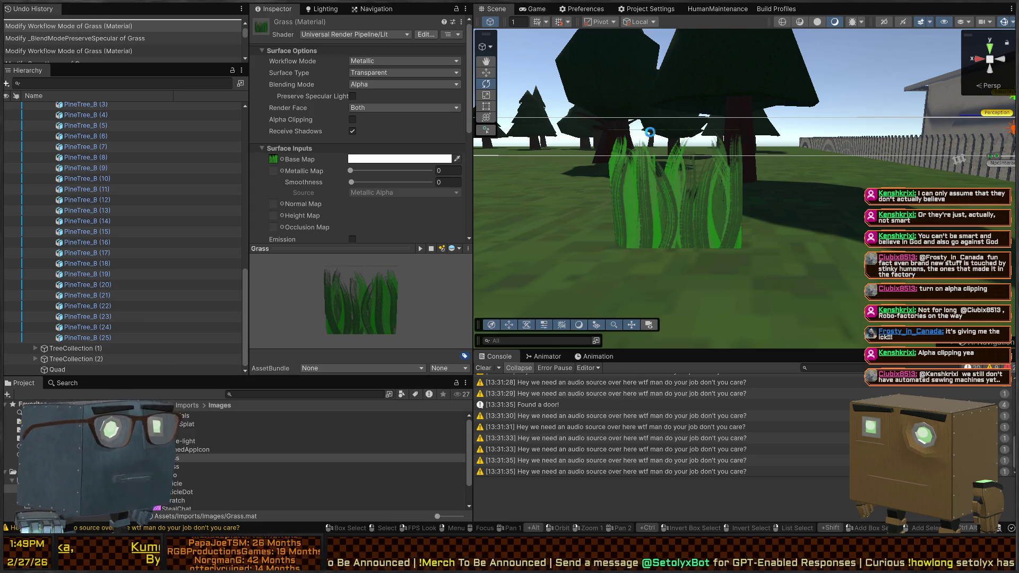
Select the grass quad in the scene and move the Project selection to the Grass material
{"action": "mouse_move", "coordinate": [649, 132]}
{"action": "left_mouse_down"}
{"action": "mouse_move", "coordinate": [557, 100]}
{"action": "mouse_move", "coordinate": [663, 138]}
{"action": "left_mouse_up"}
{"action": "left_click", "coordinate": [705, 239]}
{"action": "mouse_move", "coordinate": [705, 239]}
{"action": "left_mouse_down"}
{"action": "mouse_move", "coordinate": [678, 147]}
{"action": "mouse_move", "coordinate": [658, 140]}
{"action": "left_mouse_up"}
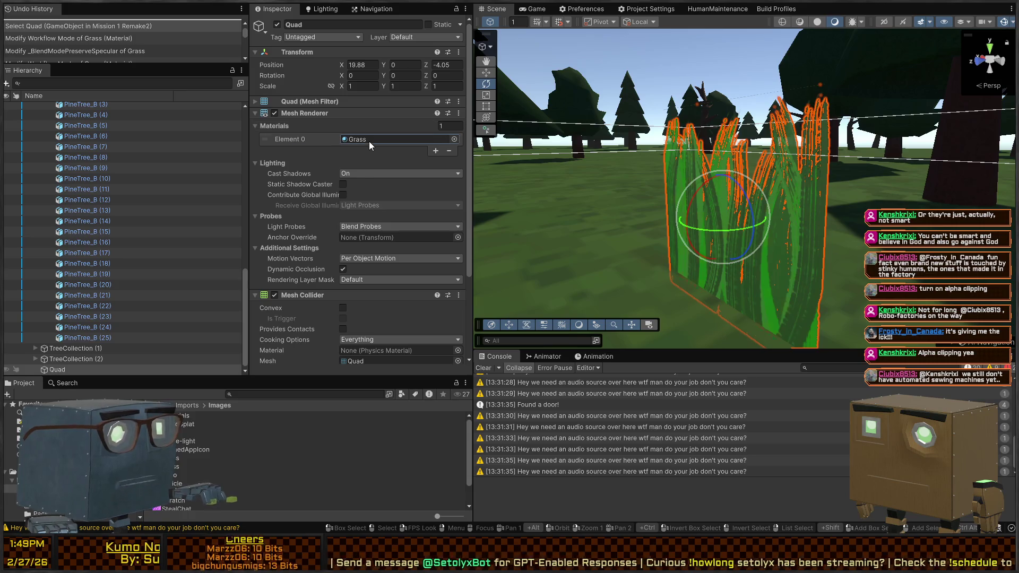
{"action": "left_click", "coordinate": [369, 142]}
{"action": "left_click", "coordinate": [181, 450]}
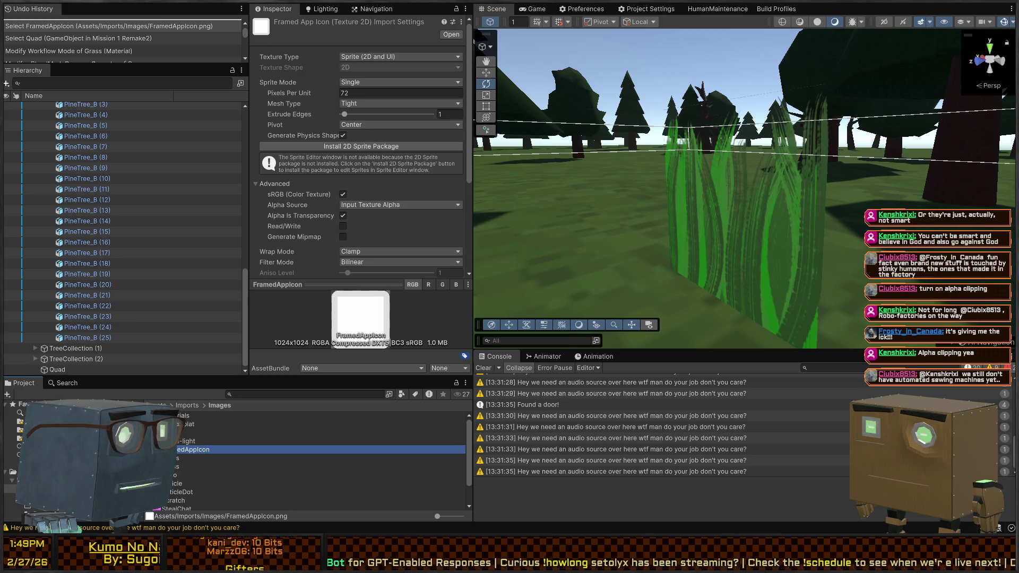
{"action": "key", "text": "Down"}
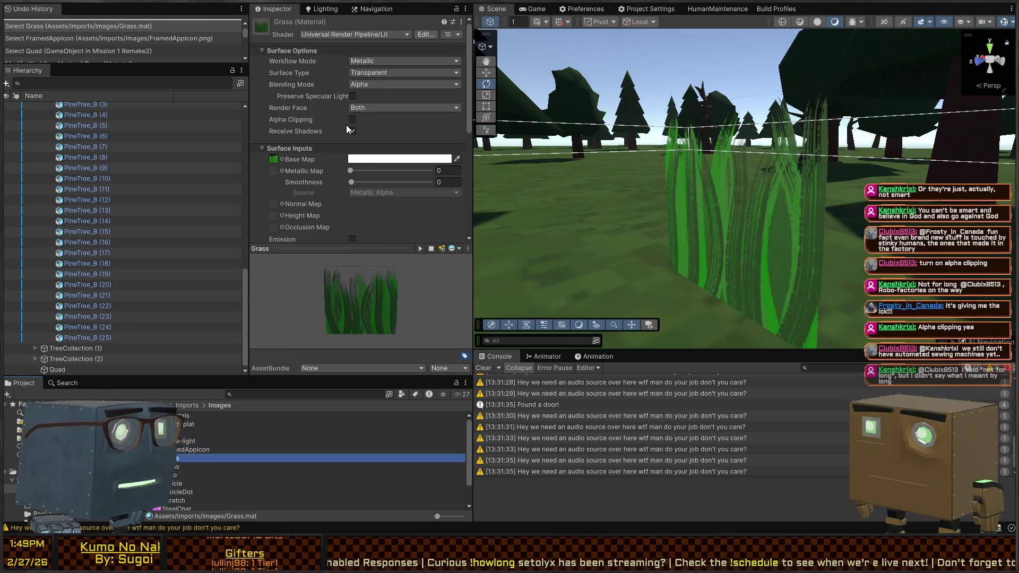
Untick Specular Highlights and Environment Reflections in the Grass material's Advanced Options
{"action": "scroll", "coordinate": [321, 188], "scroll_direction": "down", "scroll_amount": 8}
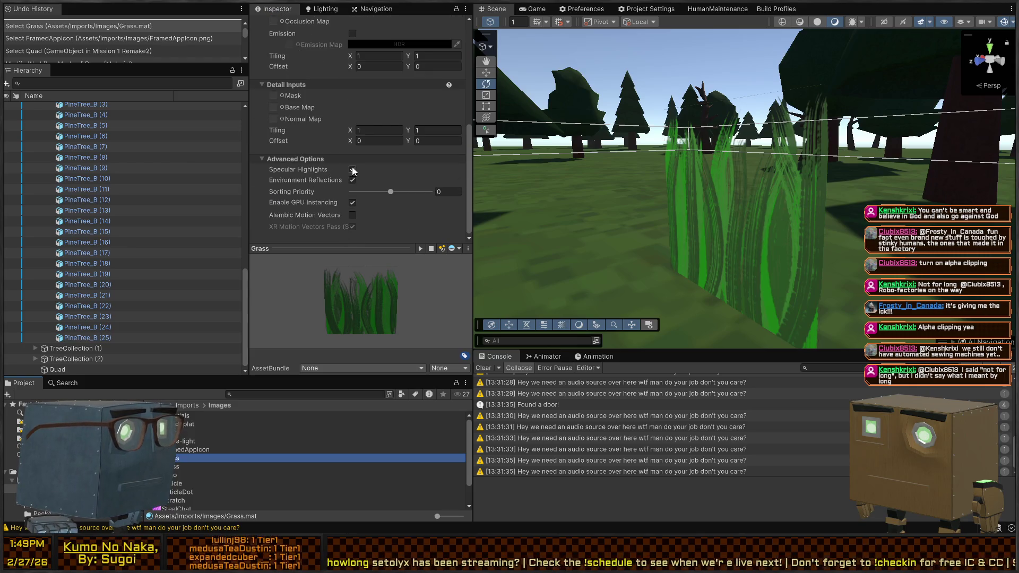
{"action": "left_click", "coordinate": [352, 169]}
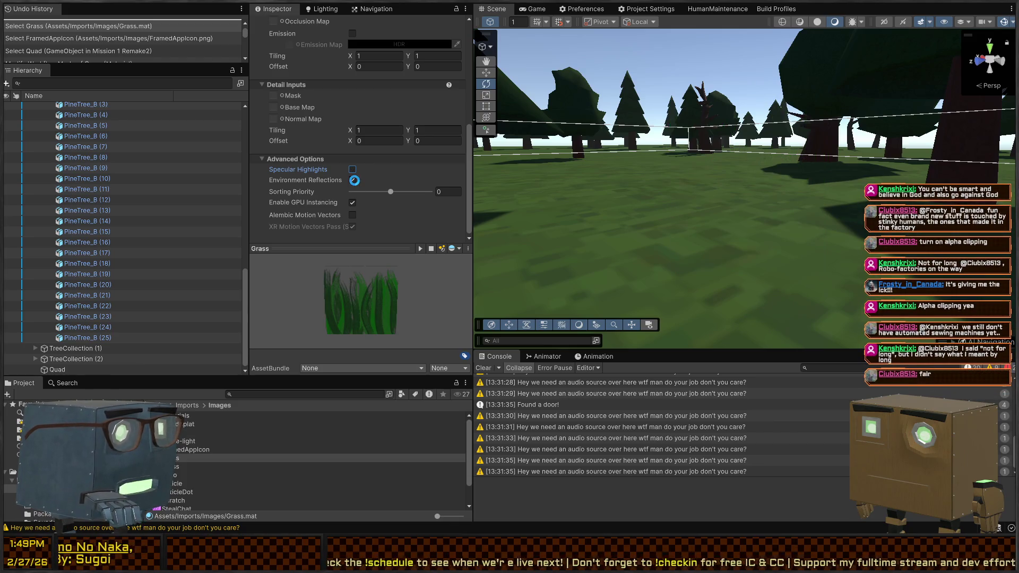
{"action": "left_click", "coordinate": [352, 180]}
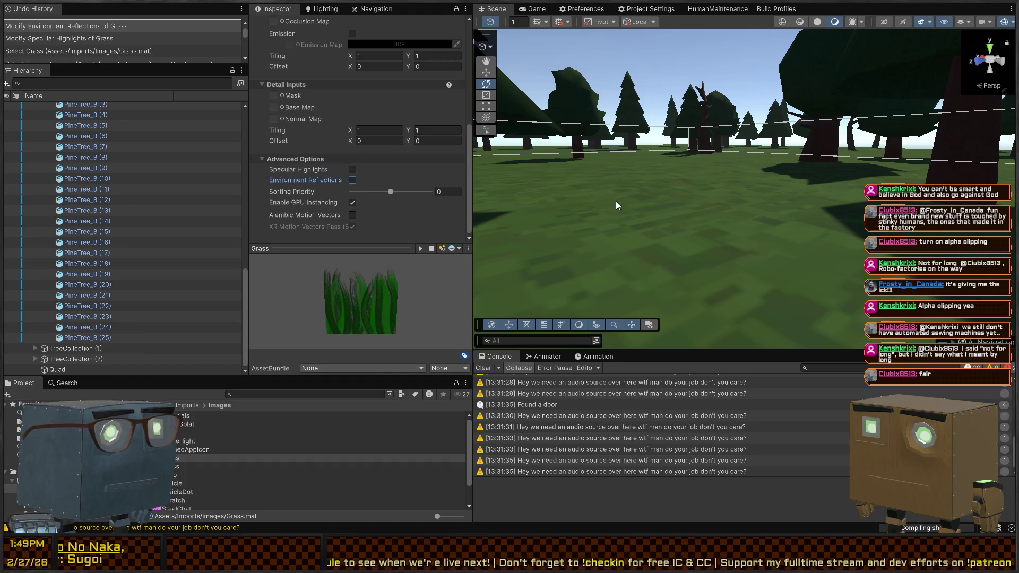
{"action": "mouse_move", "coordinate": [616, 205]}
{"action": "left_mouse_down"}
{"action": "mouse_move", "coordinate": [544, 191]}
{"action": "mouse_move", "coordinate": [686, 172]}
{"action": "mouse_move", "coordinate": [814, 272]}
{"action": "mouse_move", "coordinate": [671, 204]}
{"action": "mouse_move", "coordinate": [739, 216]}
{"action": "mouse_move", "coordinate": [684, 221]}
{"action": "mouse_move", "coordinate": [723, 221]}
{"action": "mouse_move", "coordinate": [737, 208]}
{"action": "mouse_move", "coordinate": [704, 196]}
{"action": "mouse_move", "coordinate": [704, 181]}
{"action": "mouse_move", "coordinate": [710, 187]}
{"action": "left_mouse_up"}
Try shortening the grass quad with the Rect tool, then undo the resize
{"action": "left_click", "coordinate": [718, 210]}
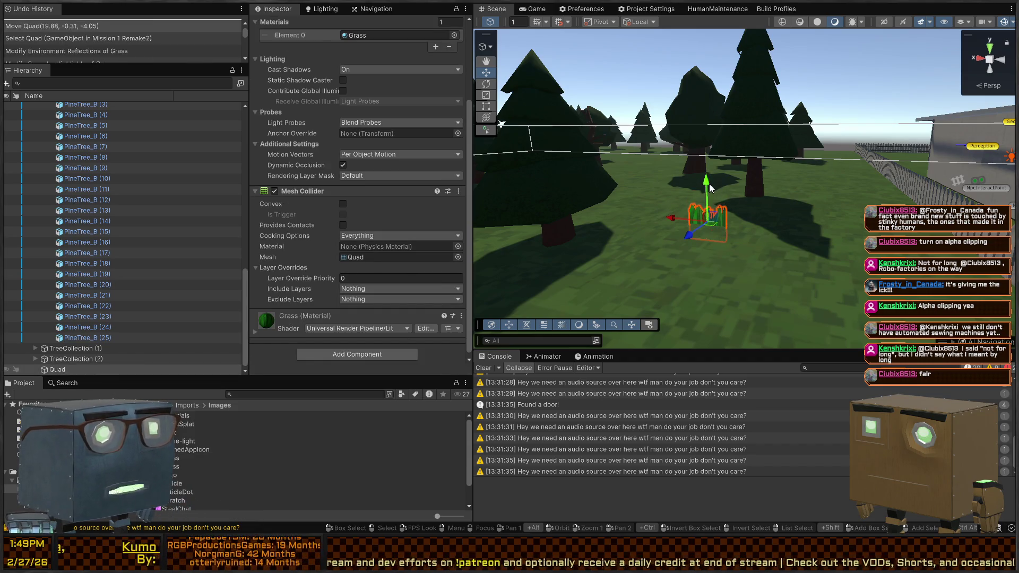
{"action": "key", "text": "t"}
{"action": "left_click_drag", "start_coordinate": [719, 240], "coordinate": [718, 227]}
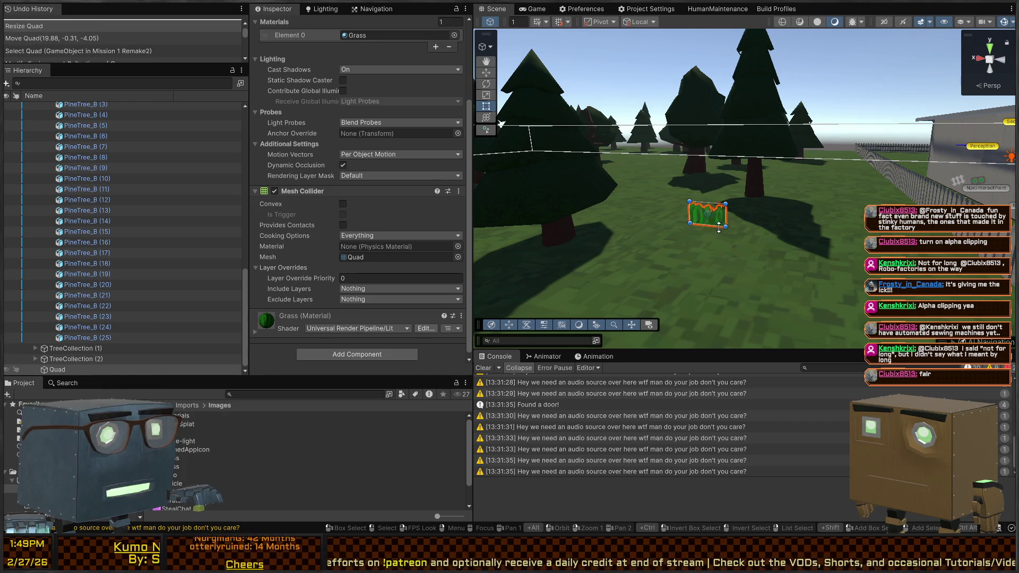
{"action": "key", "text": "ctrl+z"}
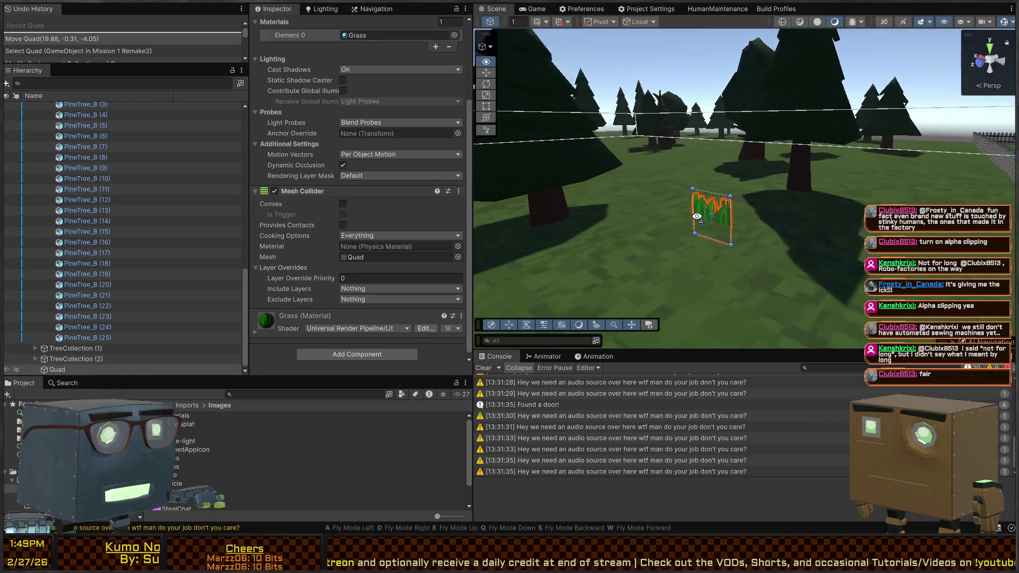
Paste a copy of the grass quad and rotate it, then undo the rotation and paste
{"action": "key", "text": "ctrl+v"}
{"action": "key", "text": "e"}
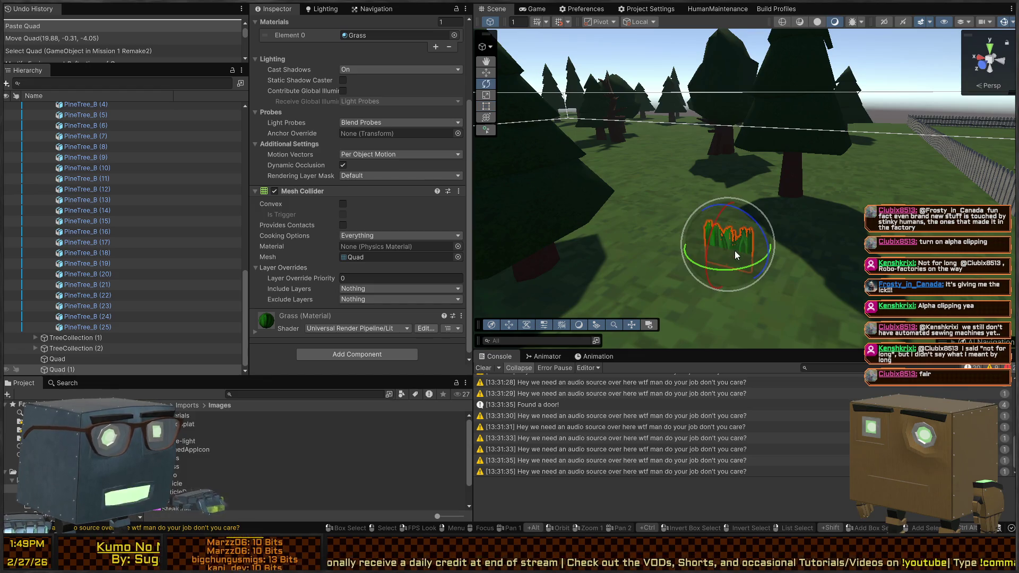
{"action": "mouse_move", "coordinate": [727, 270]}
{"action": "left_mouse_down"}
{"action": "mouse_move", "coordinate": [820, 247]}
{"action": "mouse_move", "coordinate": [868, 250]}
{"action": "left_mouse_up"}
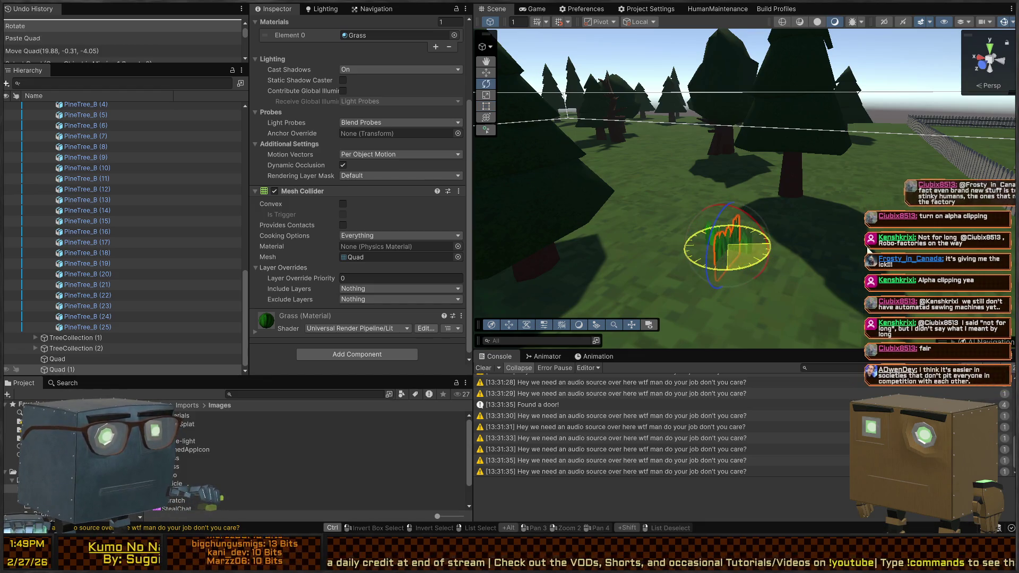
{"action": "right_click", "coordinate": [583, 261]}
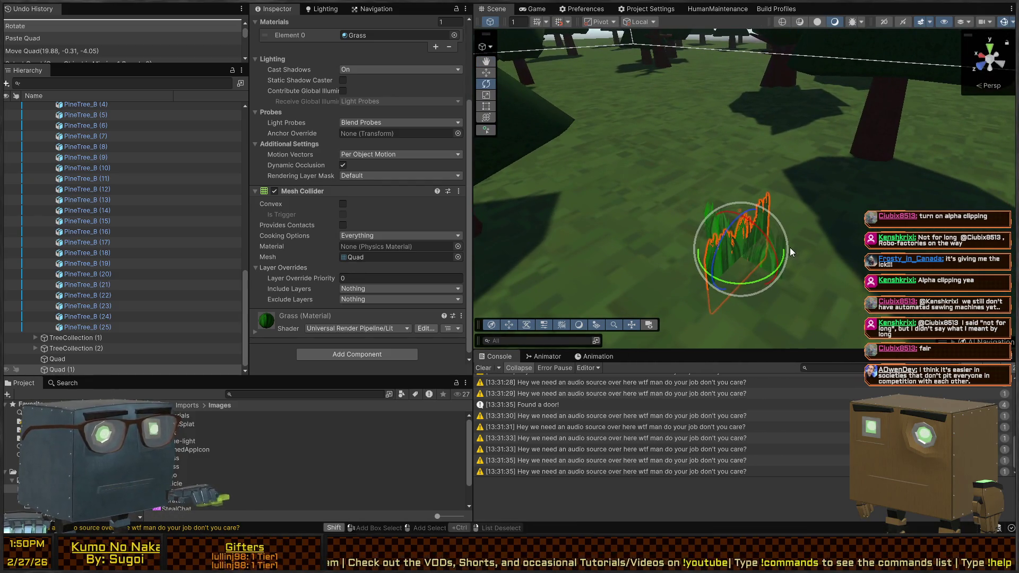
{"action": "key", "text": "ctrl+z"}
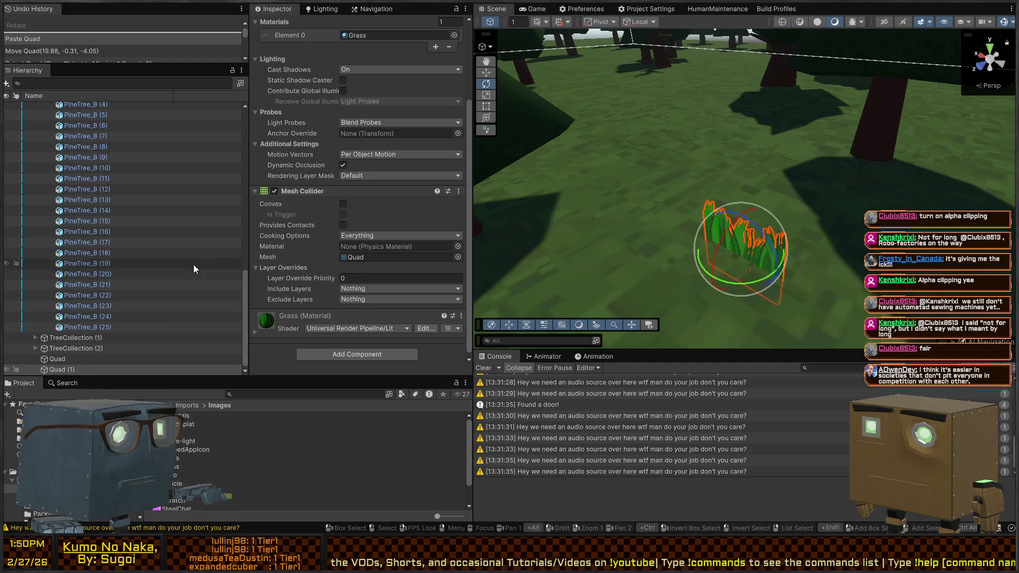
{"action": "key", "text": "ctrl+z"}
Add a Billboard Renderer to the original Quad and try its Billboard asset field
{"action": "left_click", "coordinate": [57, 370]}
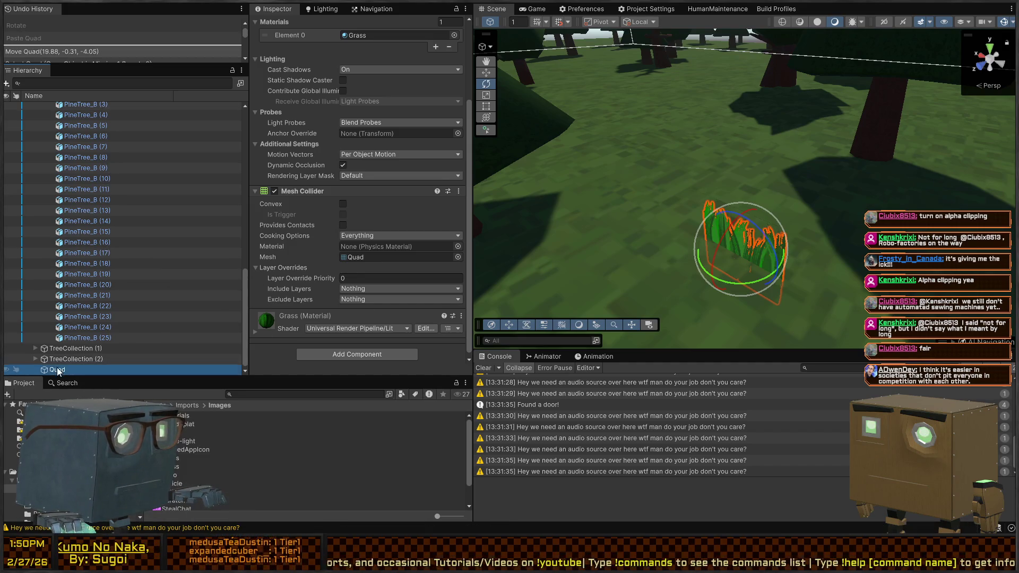
{"action": "left_click", "coordinate": [330, 354]}
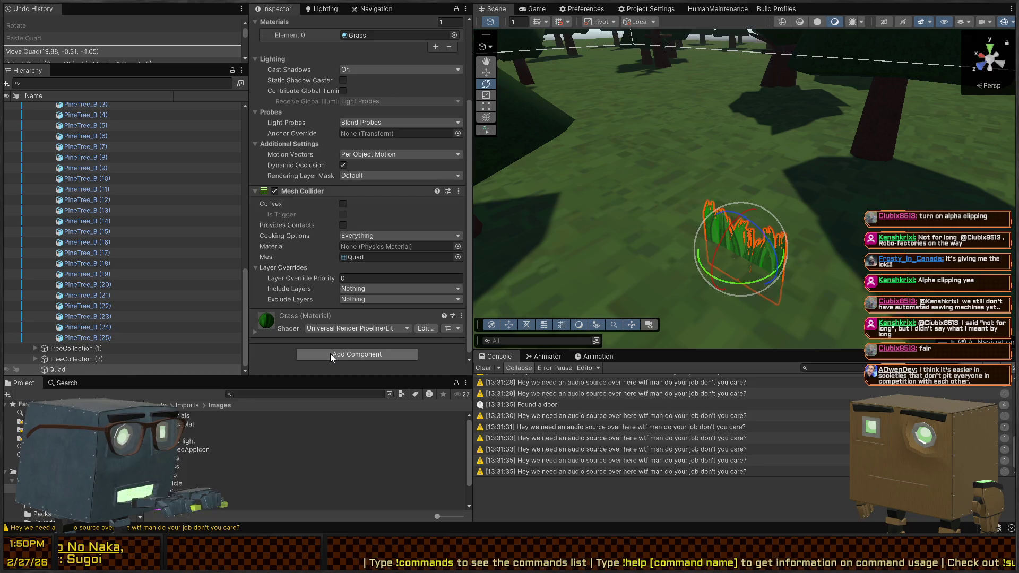
{"action": "key", "text": "Return"}
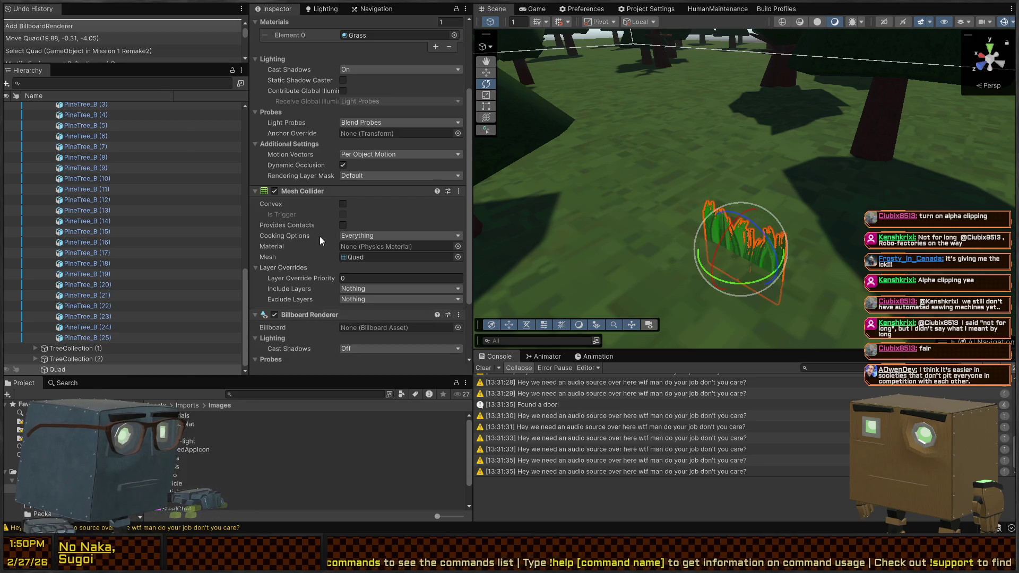
{"action": "scroll", "coordinate": [320, 236], "scroll_direction": "down", "scroll_amount": 3}
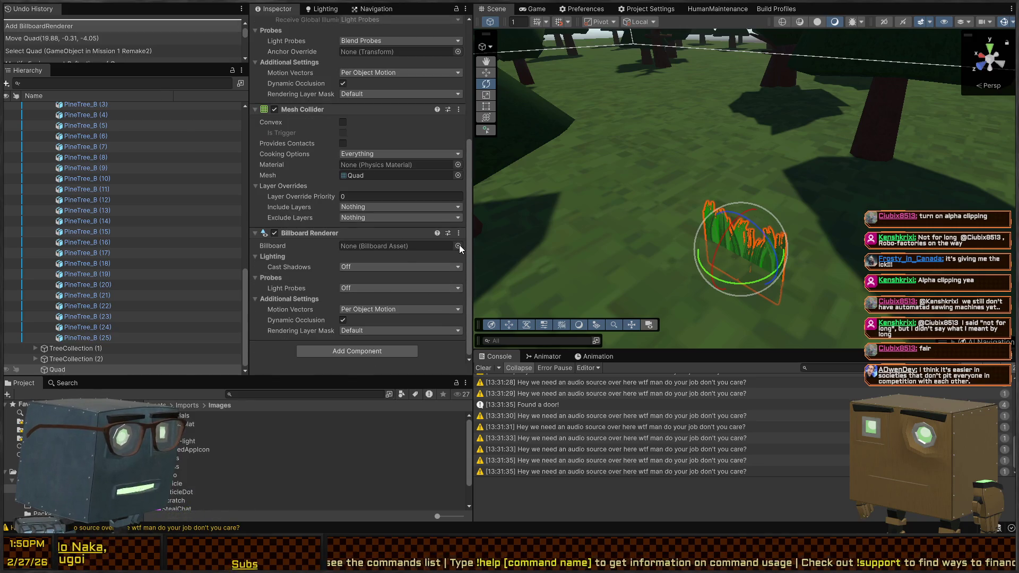
{"action": "left_click", "coordinate": [366, 246]}
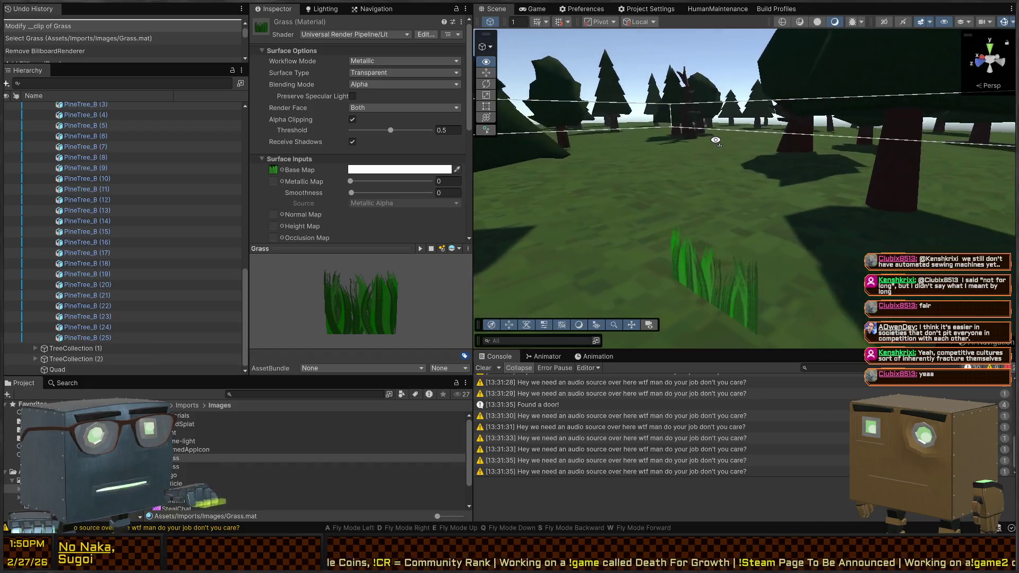
Fly the Scene view close to the grass and select the grass quad
{"action": "key", "text": "w"}
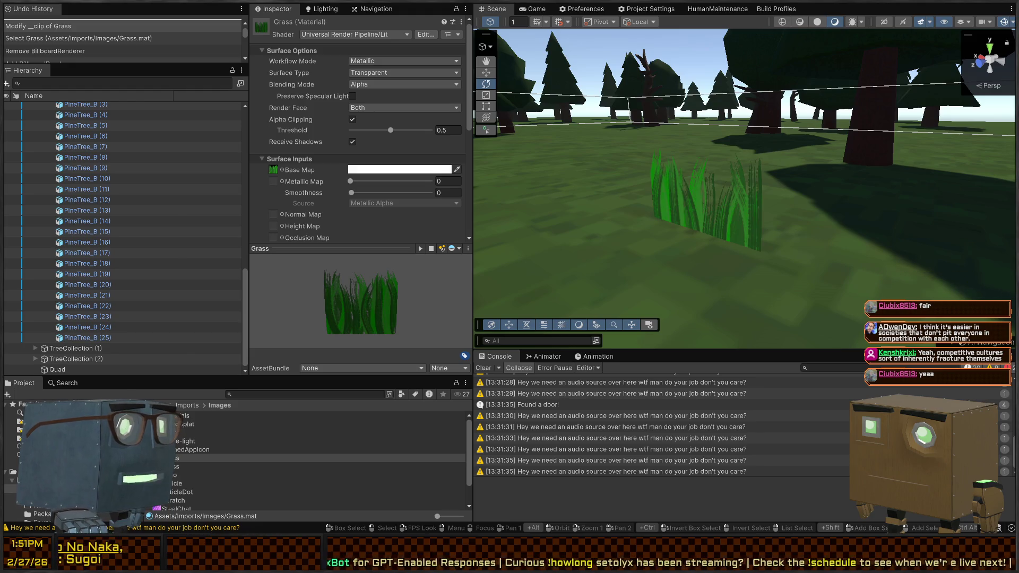
{"action": "right_click", "coordinate": [741, 222]}
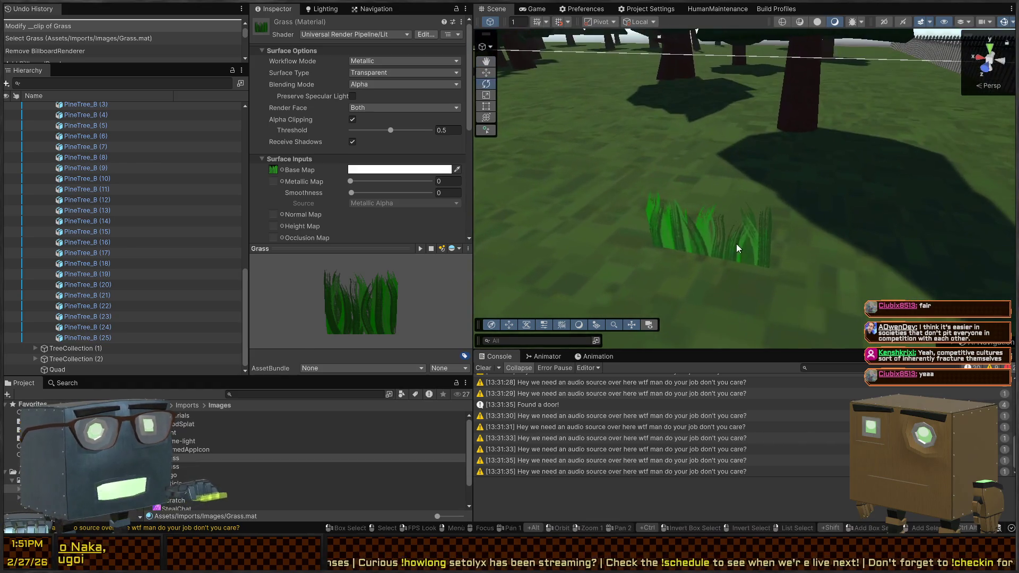
{"action": "left_click", "coordinate": [727, 246]}
{"action": "right_click", "coordinate": [841, 183]}
{"action": "left_click_drag", "start_coordinate": [794, 201], "coordinate": [808, 167]}
Raise the grass quad to Y -0.166 with the Move gizmo's Y arrow
{"action": "key", "text": "w"}
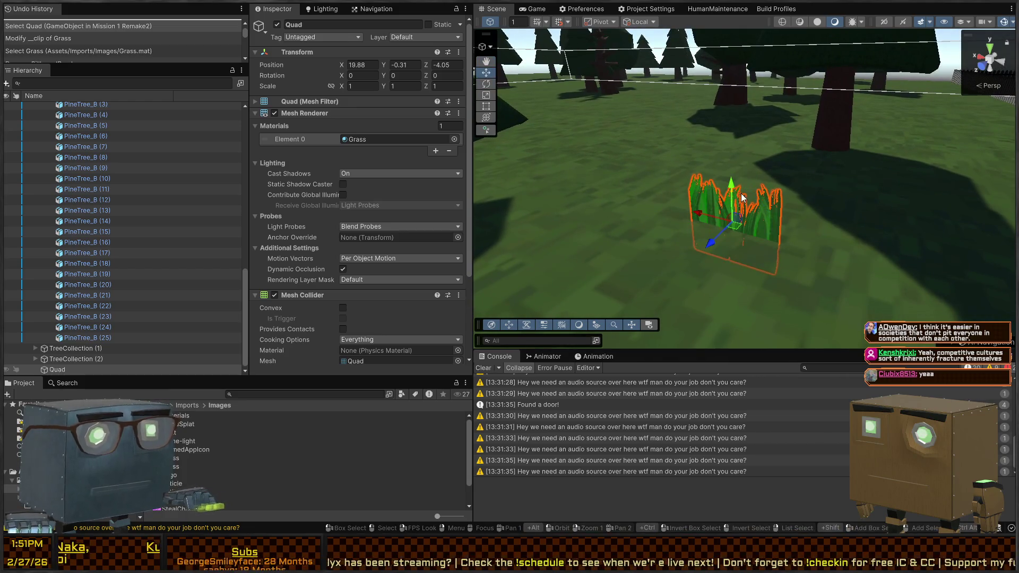
{"action": "left_click_drag", "start_coordinate": [737, 197], "coordinate": [737, 182]}
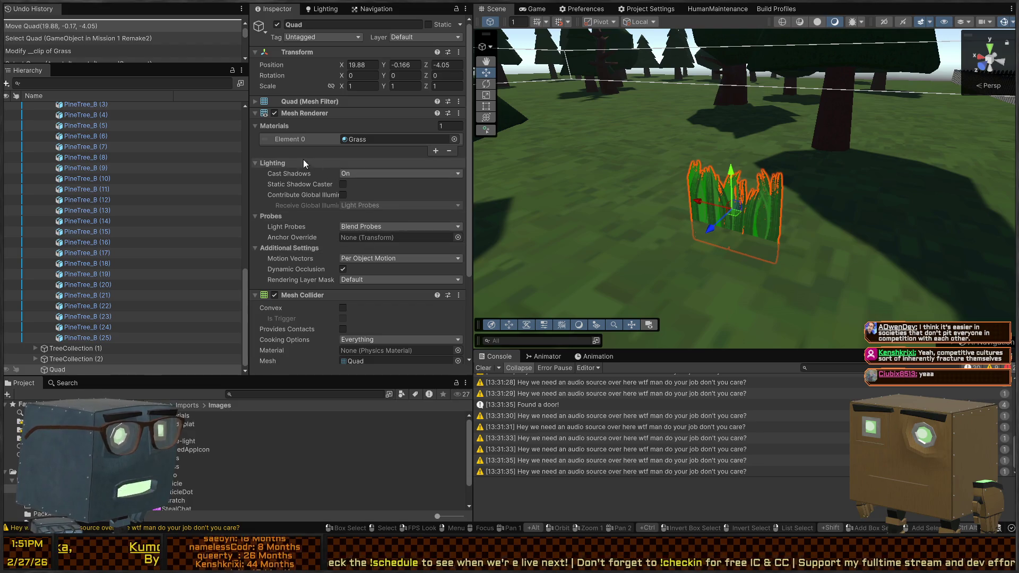
{"action": "scroll", "coordinate": [311, 160], "scroll_direction": "down", "scroll_amount": 5}
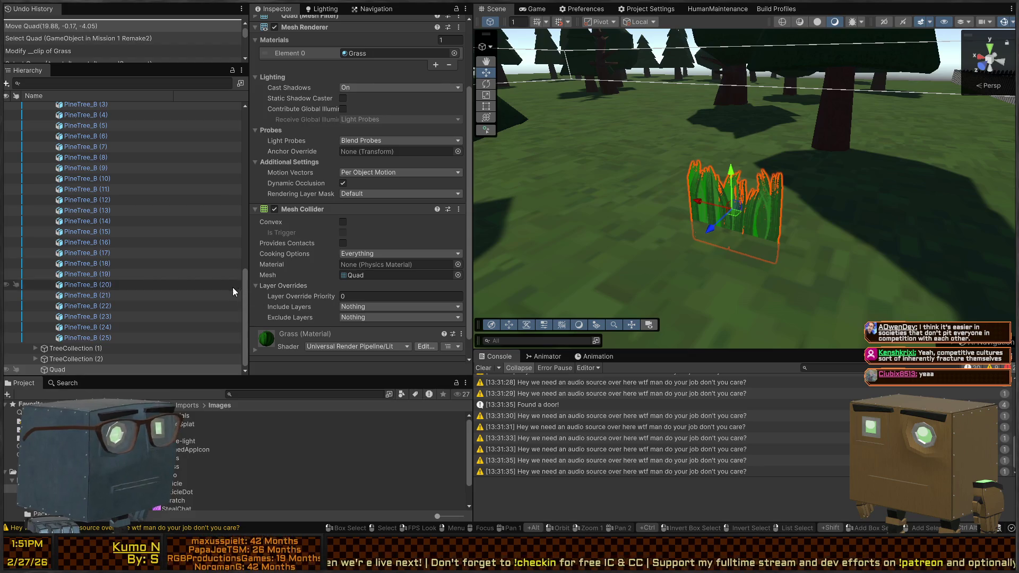
{"action": "scroll", "coordinate": [305, 268], "scroll_direction": "up", "scroll_amount": 3}
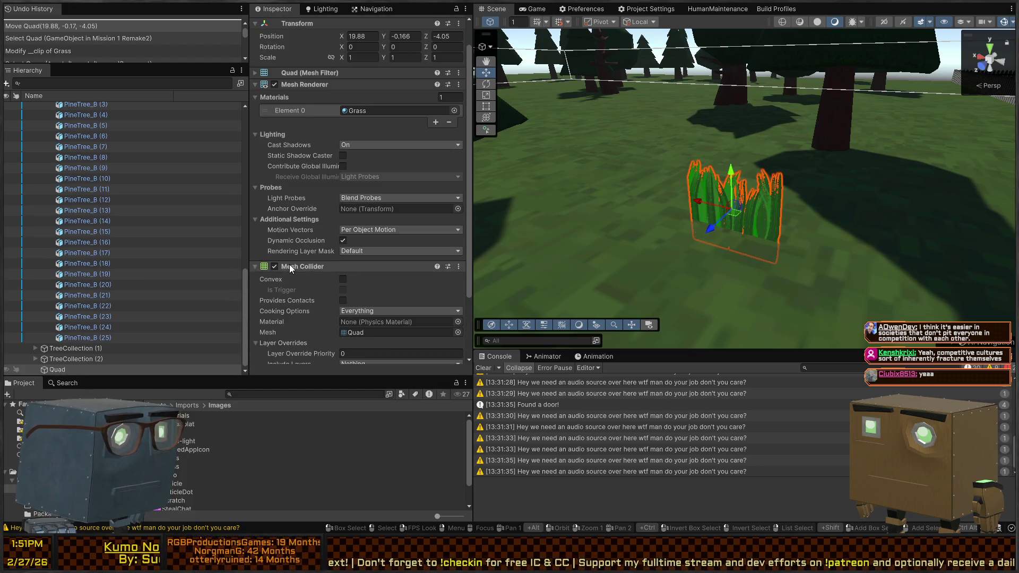
{"action": "right_click", "coordinate": [293, 265]}
Remove the Mesh Collider component from the grass Quad
{"action": "left_click", "coordinate": [338, 287]}
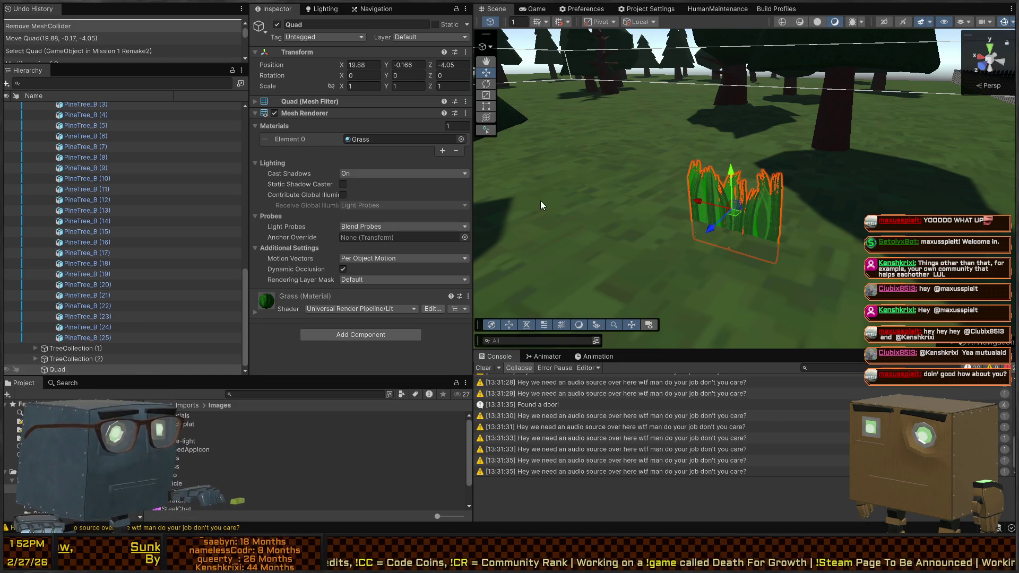
{"action": "left_click", "coordinate": [377, 136]}
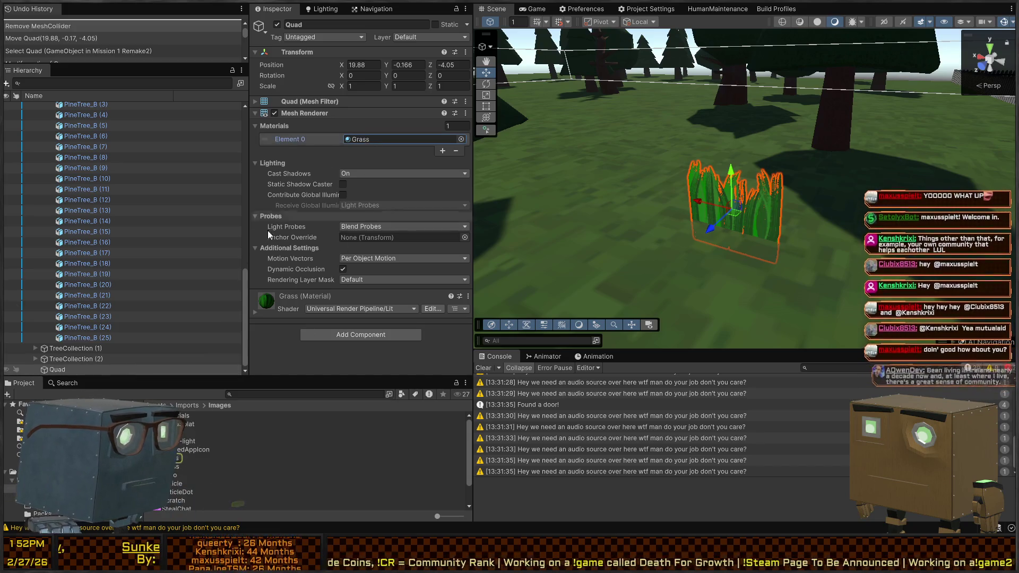
Open the Grass material's settings, then lift the grass quad to Y -0.036
{"action": "double_click", "coordinate": [372, 139]}
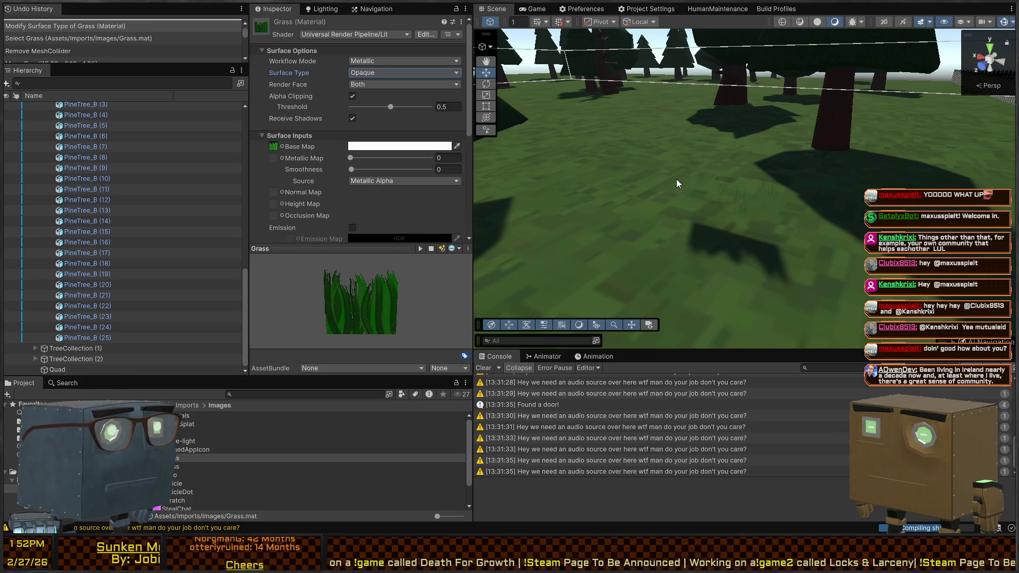
{"action": "mouse_move", "coordinate": [690, 217]}
{"action": "left_mouse_down"}
{"action": "mouse_move", "coordinate": [741, 197]}
{"action": "mouse_move", "coordinate": [693, 189]}
{"action": "mouse_move", "coordinate": [689, 220]}
{"action": "mouse_move", "coordinate": [587, 228]}
{"action": "mouse_move", "coordinate": [737, 245]}
{"action": "mouse_move", "coordinate": [200, 301]}
{"action": "mouse_move", "coordinate": [223, 316]}
{"action": "mouse_move", "coordinate": [348, 292]}
{"action": "mouse_move", "coordinate": [607, 275]}
{"action": "mouse_move", "coordinate": [748, 234]}
{"action": "mouse_move", "coordinate": [811, 228]}
{"action": "mouse_move", "coordinate": [734, 220]}
{"action": "mouse_move", "coordinate": [731, 273]}
{"action": "mouse_move", "coordinate": [739, 233]}
{"action": "left_mouse_up"}
{"action": "left_click", "coordinate": [741, 233]}
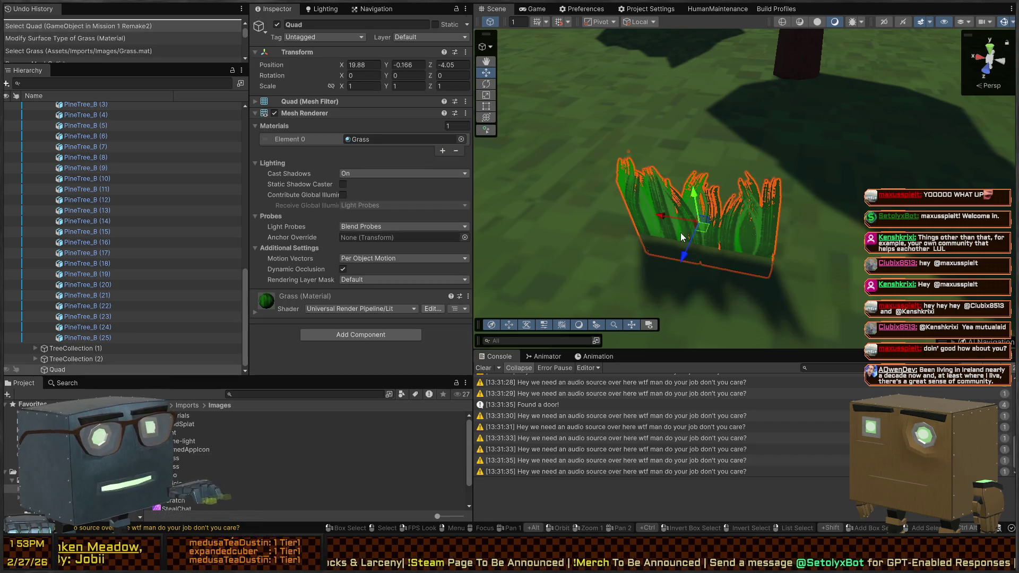
{"action": "mouse_move", "coordinate": [687, 207]}
{"action": "left_mouse_down"}
{"action": "mouse_move", "coordinate": [708, 182]}
{"action": "mouse_move", "coordinate": [688, 201]}
{"action": "left_mouse_up"}
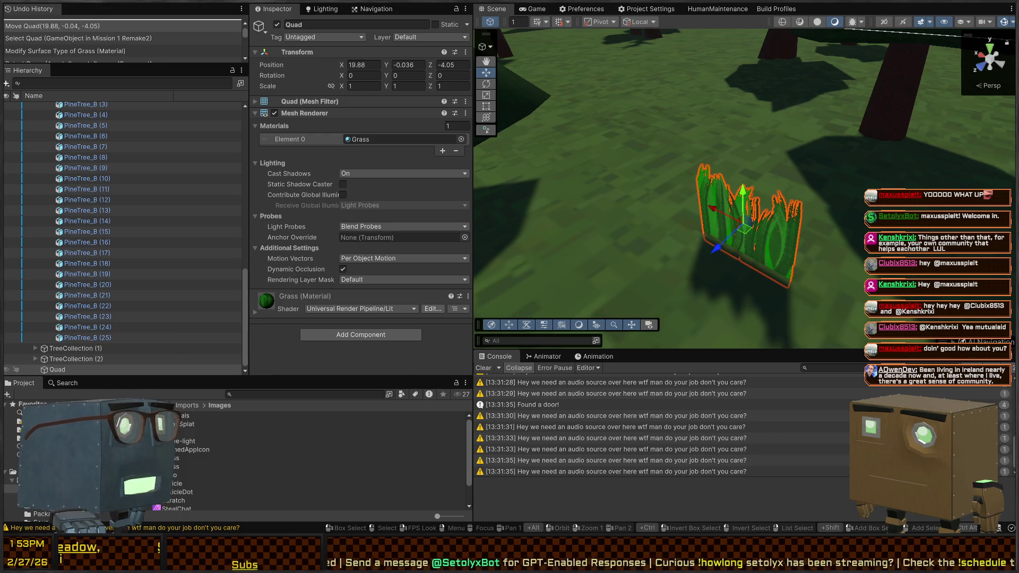
Paste a duplicate grass quad, Quad (1), trying and undoing a 90-degree rotation
{"action": "left_click_drag", "start_coordinate": [688, 201], "coordinate": [755, 205]}
{"action": "left_click", "coordinate": [756, 206]}
{"action": "left_click", "coordinate": [746, 197]}
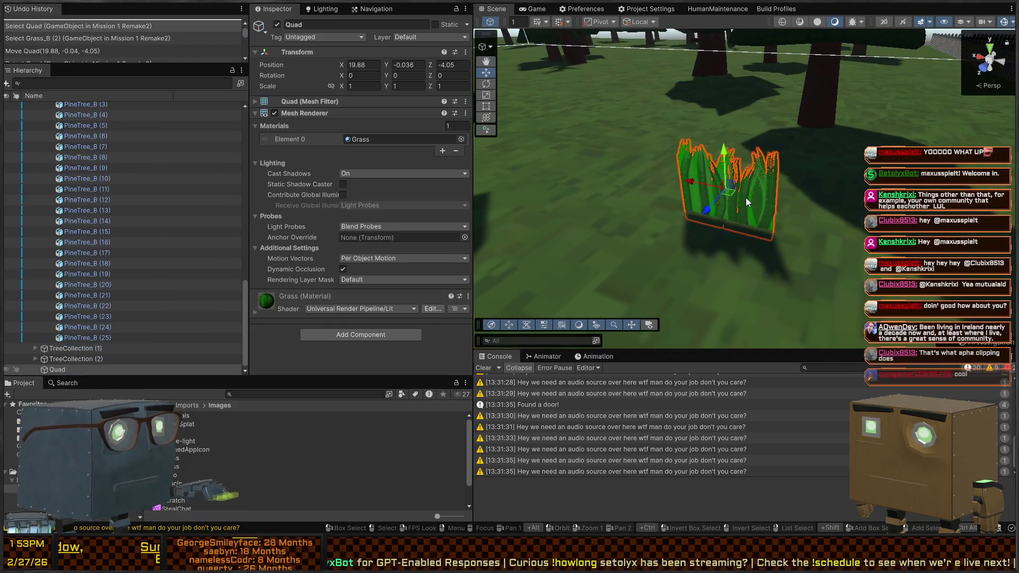
{"action": "left_click_drag", "start_coordinate": [791, 174], "coordinate": [687, 210]}
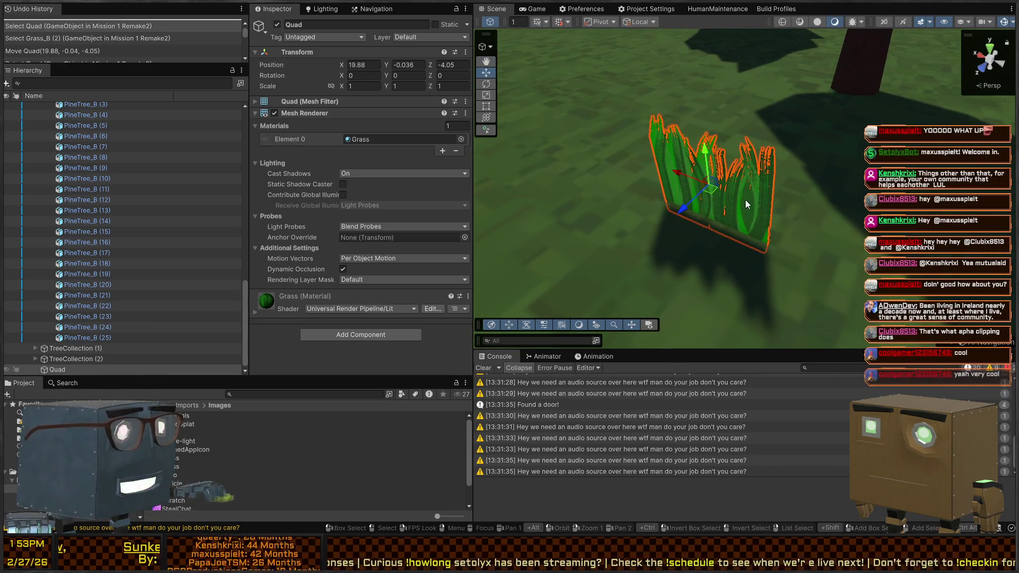
{"action": "key", "text": "ctrl+v"}
{"action": "key", "text": "e"}
{"action": "mouse_move", "coordinate": [712, 215]}
{"action": "left_mouse_down"}
{"action": "mouse_move", "coordinate": [842, 186]}
{"action": "mouse_move", "coordinate": [766, 140]}
{"action": "mouse_move", "coordinate": [782, 158]}
{"action": "left_mouse_up"}
{"action": "key", "text": "ctrl+z"}
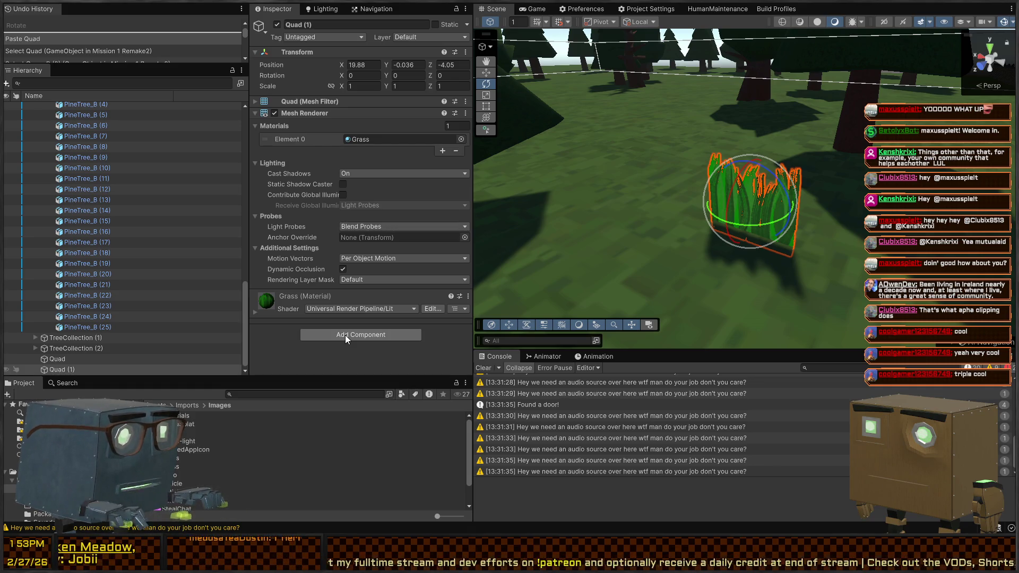
Add a Look At Constraint to Quad (1) with GameSceneCriticalAssets as world up object and a source slot
{"action": "key", "text": "Return"}
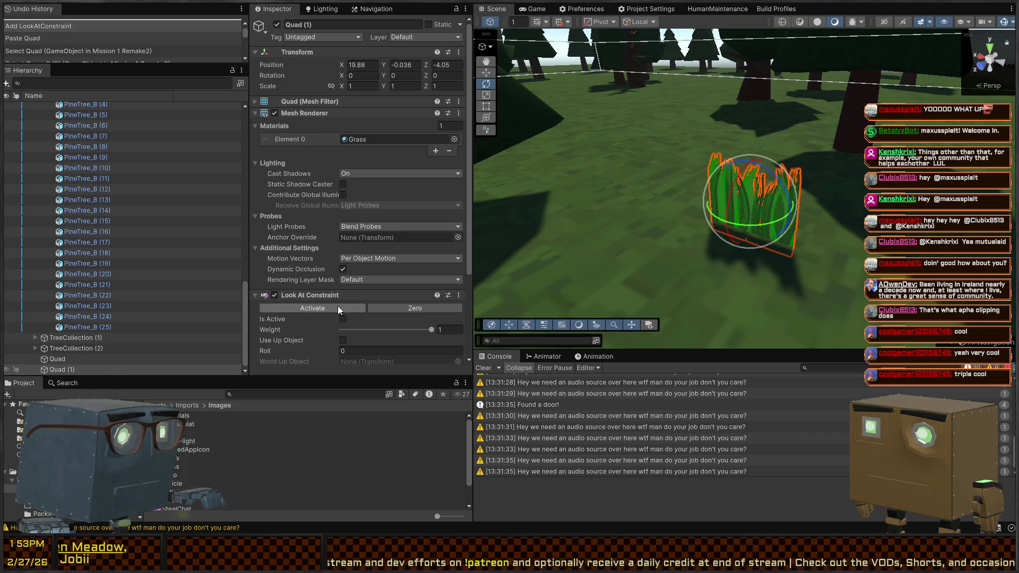
{"action": "scroll", "coordinate": [338, 307], "scroll_direction": "down", "scroll_amount": 3}
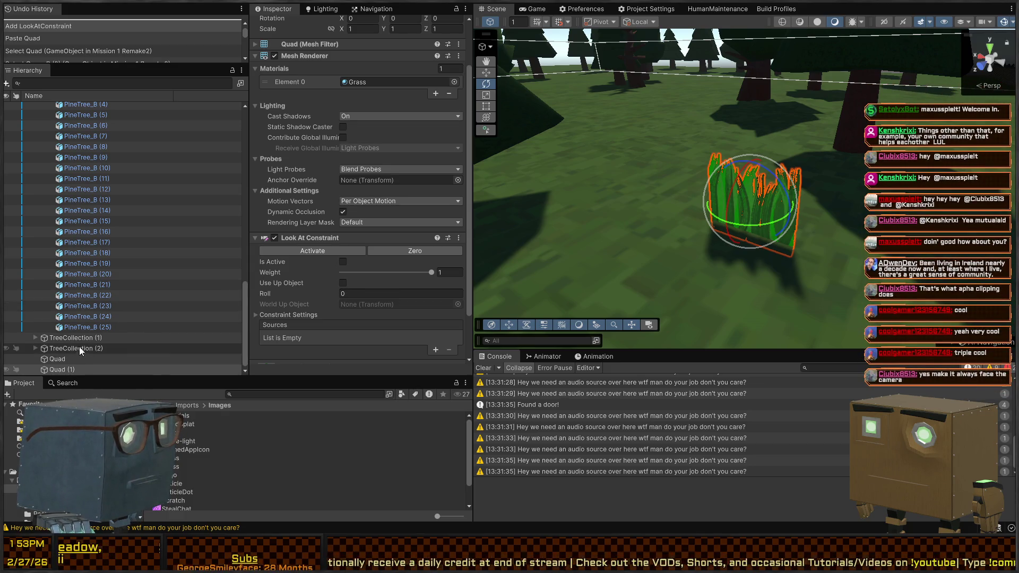
{"action": "scroll", "coordinate": [102, 333], "scroll_direction": "up", "scroll_amount": 15}
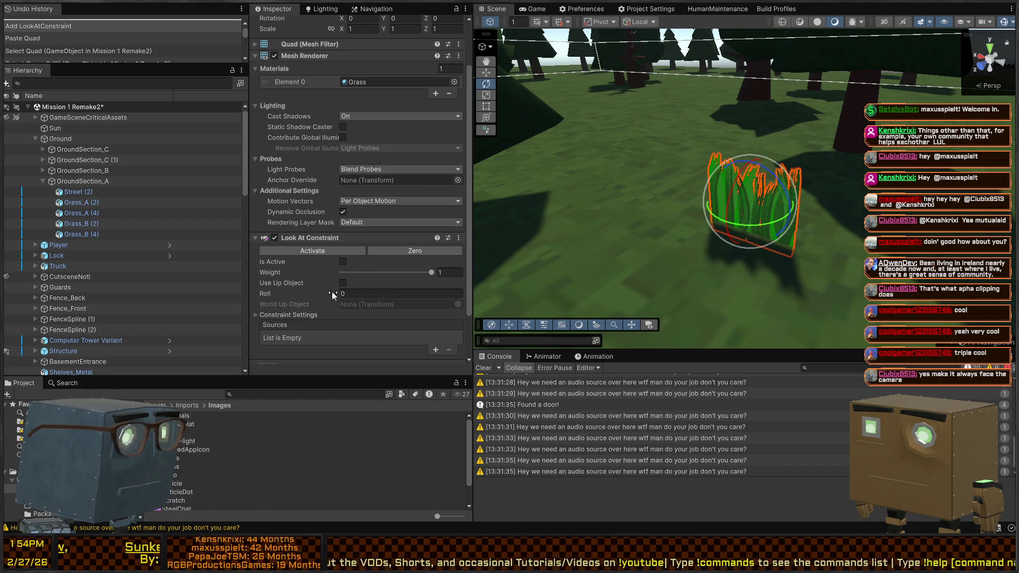
{"action": "left_click", "coordinate": [343, 282]}
{"action": "left_click_drag", "start_coordinate": [96, 116], "coordinate": [391, 304]}
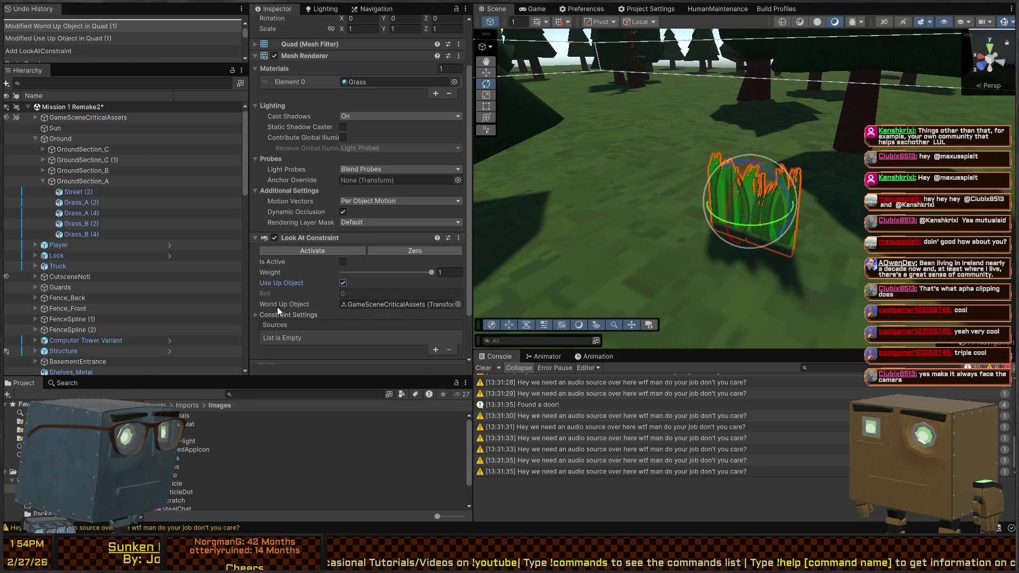
{"action": "scroll", "coordinate": [318, 313], "scroll_direction": "down", "scroll_amount": 2}
{"action": "left_click", "coordinate": [434, 296]}
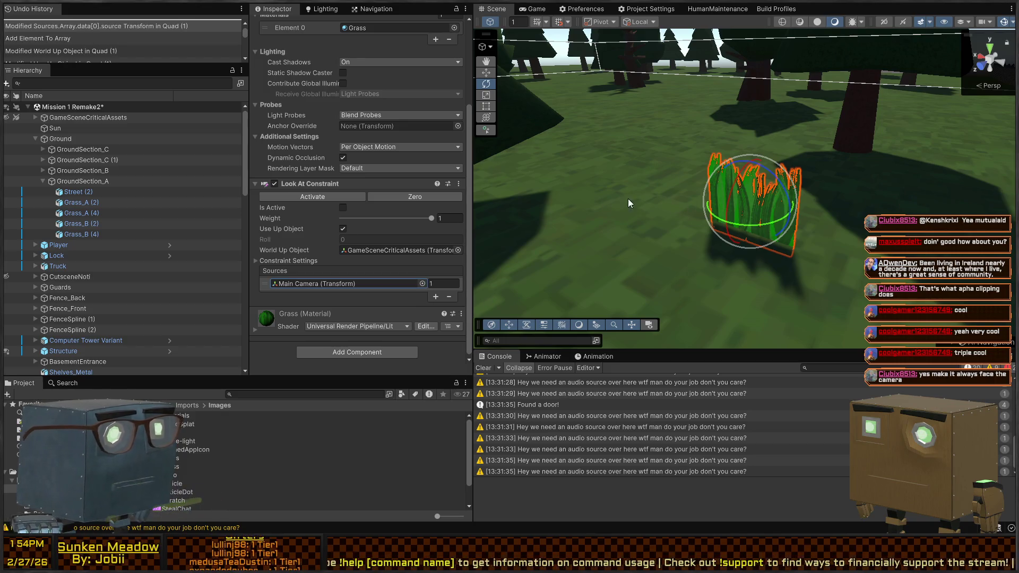
Aim the Look At constraint at Main Camera, activate and zero it, then switch it off
{"action": "left_click_drag", "start_coordinate": [628, 198], "coordinate": [622, 244]}
{"action": "left_click", "coordinate": [330, 198]}
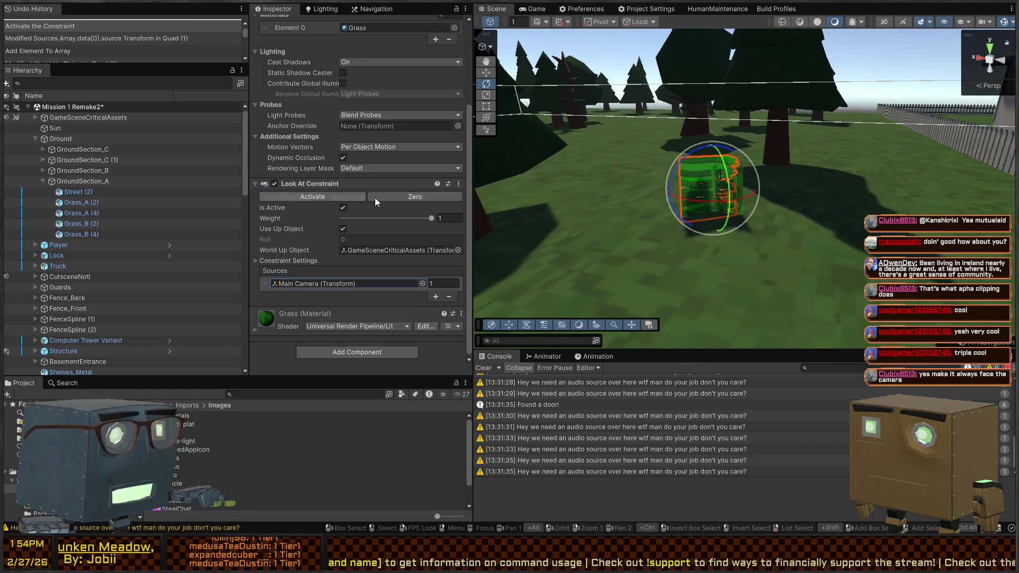
{"action": "mouse_move", "coordinate": [755, 187]}
{"action": "left_mouse_down"}
{"action": "mouse_move", "coordinate": [622, 199]}
{"action": "mouse_move", "coordinate": [662, 214]}
{"action": "left_mouse_up"}
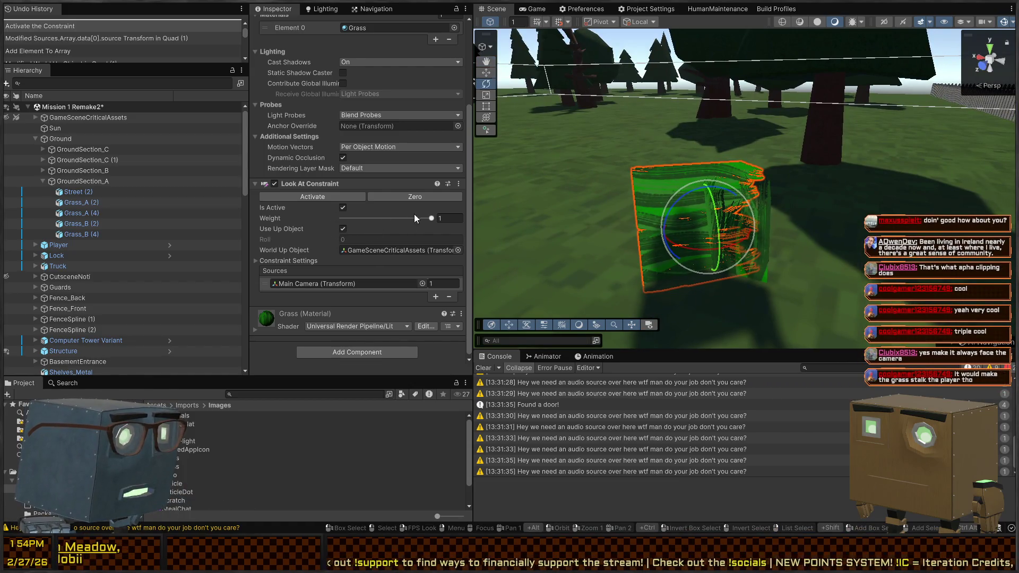
{"action": "left_click", "coordinate": [415, 197]}
{"action": "left_click", "coordinate": [347, 197]}
{"action": "left_click", "coordinate": [343, 208]}
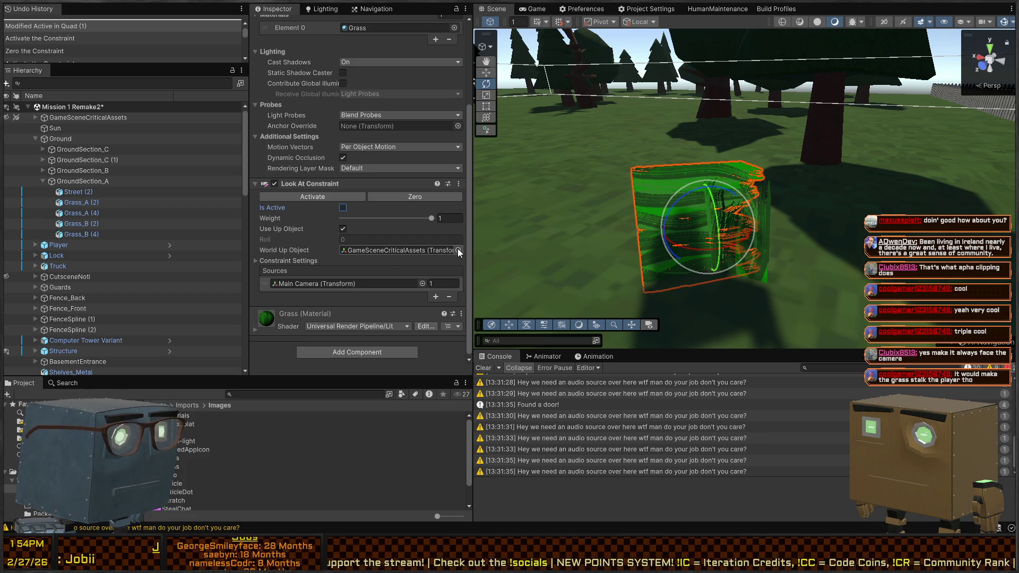
Clear the World Up Object and start setting Quad (1)'s rotation to 0, 0, 0
{"action": "left_click", "coordinate": [406, 253]}
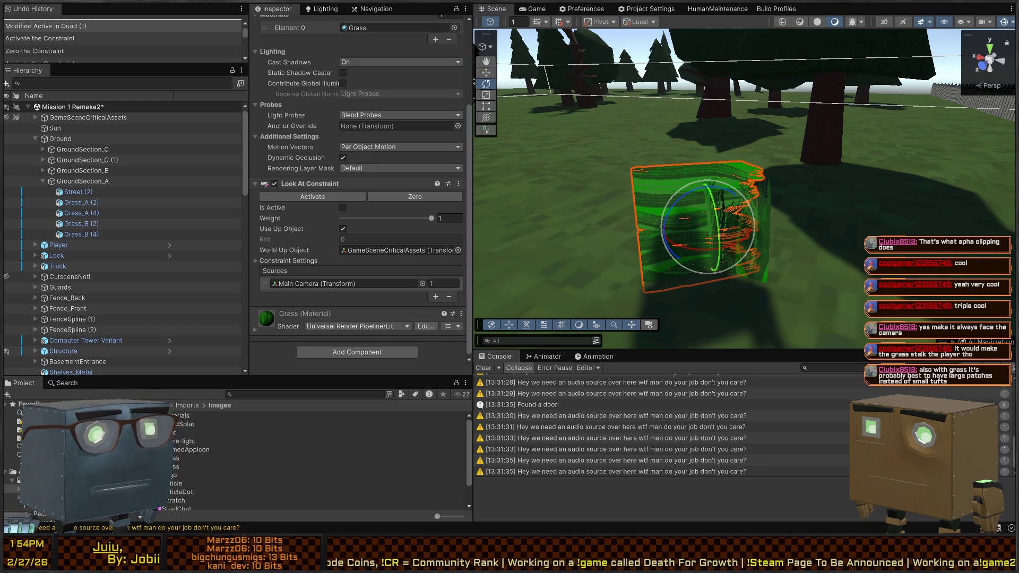
{"action": "key", "text": "Delete"}
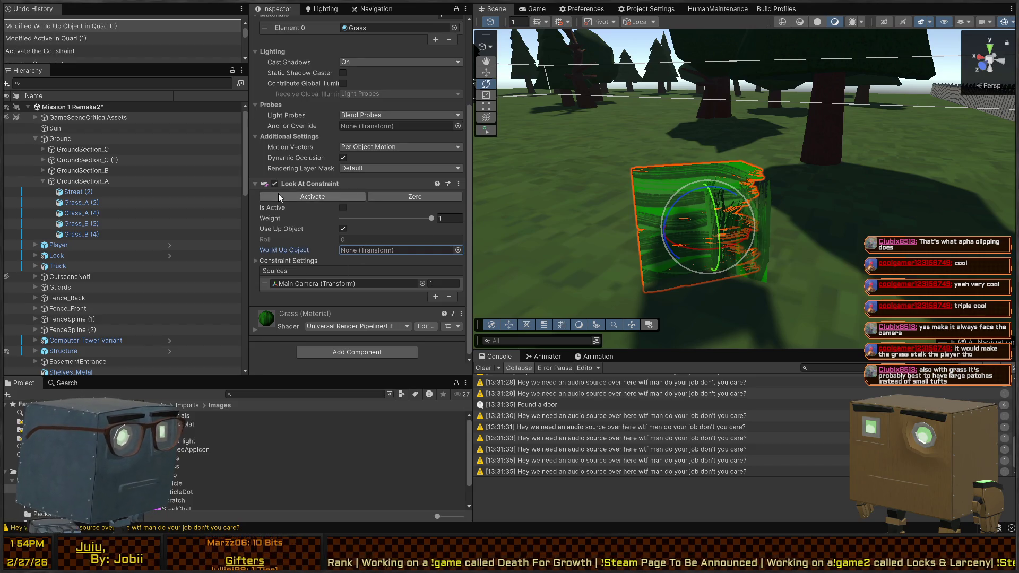
{"action": "scroll", "coordinate": [313, 149], "scroll_direction": "up", "scroll_amount": 4}
{"action": "double_click", "coordinate": [362, 75]}
{"action": "type", "text": "0"}
{"action": "key", "text": "Tab"}
{"action": "type", "text": "0"}
{"action": "key", "text": "Tab"}
Finish the zero rotation, untick Use Up Object and reactivate the Look At constraint
{"action": "type", "text": "0"}
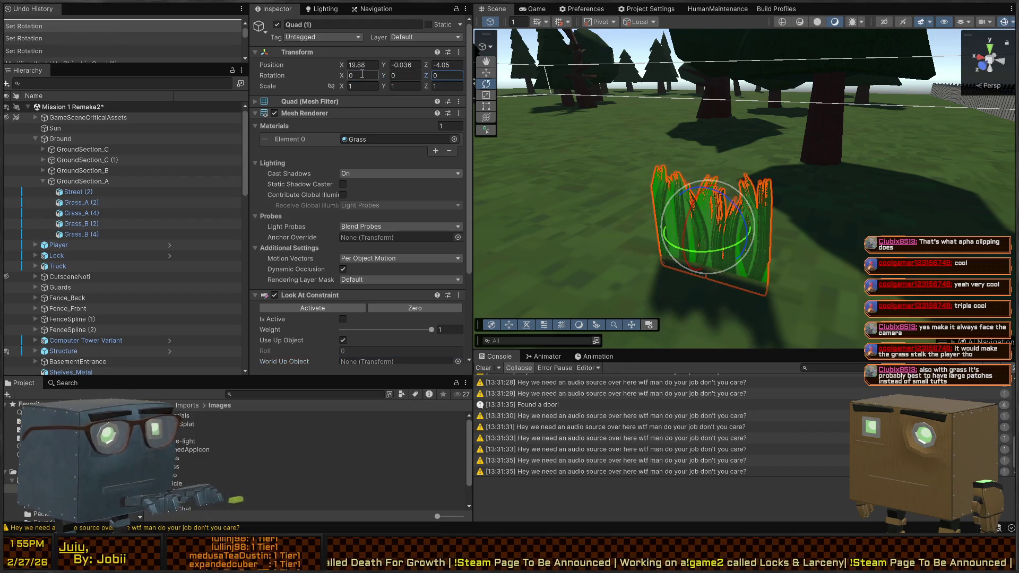
{"action": "scroll", "coordinate": [360, 159], "scroll_direction": "down", "scroll_amount": 4}
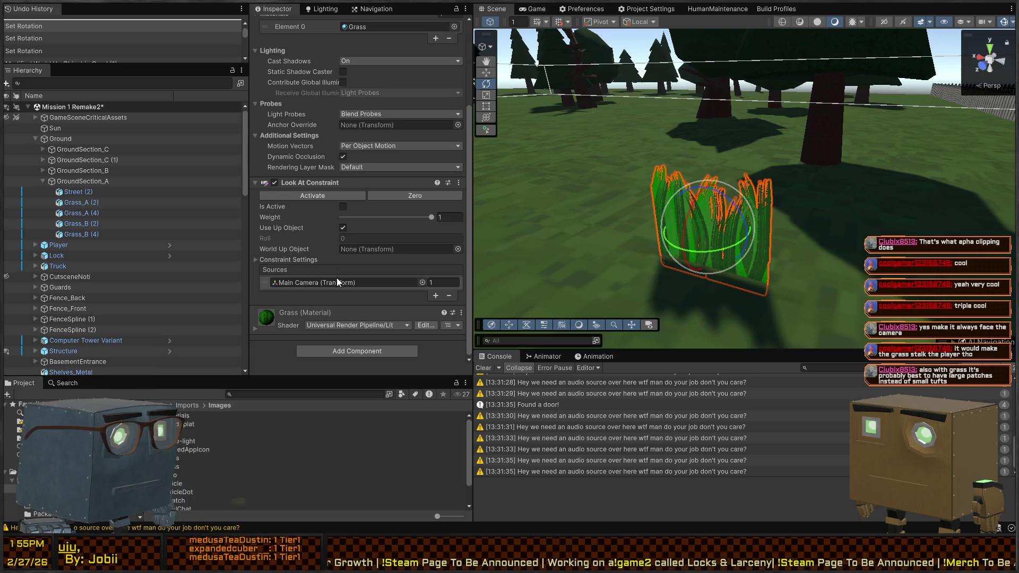
{"action": "left_click", "coordinate": [342, 228]}
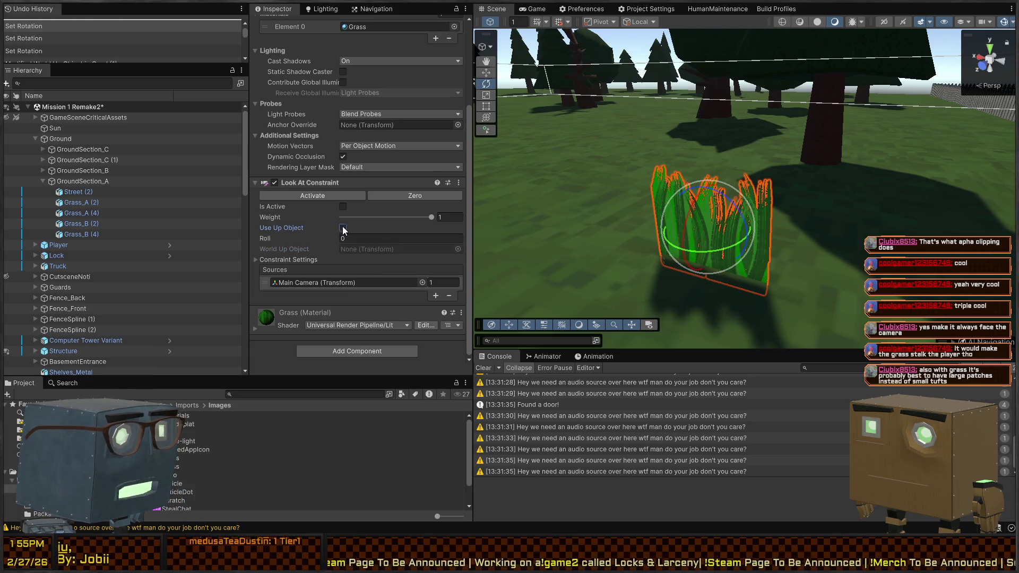
{"action": "left_click", "coordinate": [339, 194]}
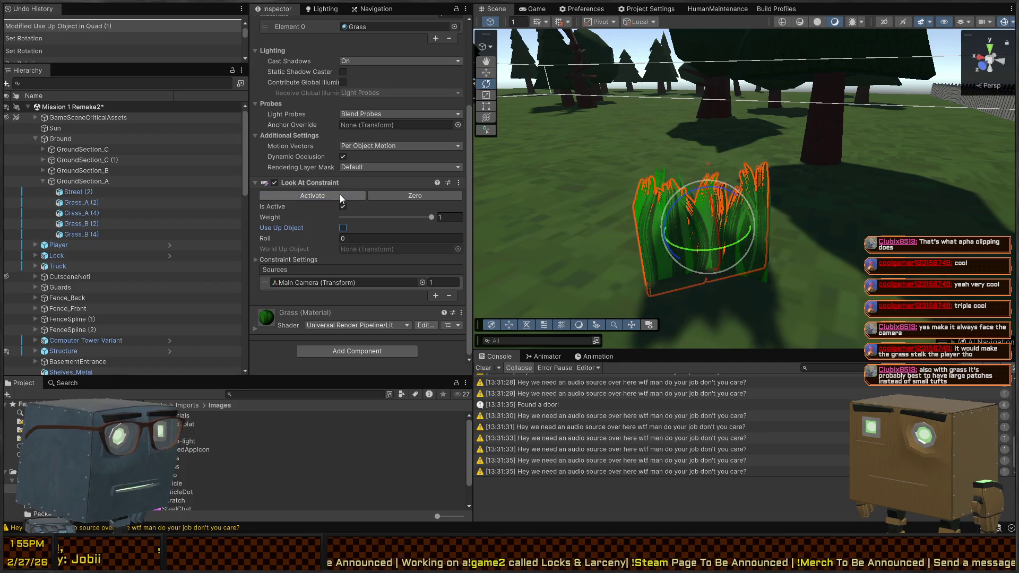
Select the original Quad in the Hierarchy and deactivate it, leaving only Quad (1)
{"action": "left_click_drag", "start_coordinate": [746, 234], "coordinate": [762, 260]}
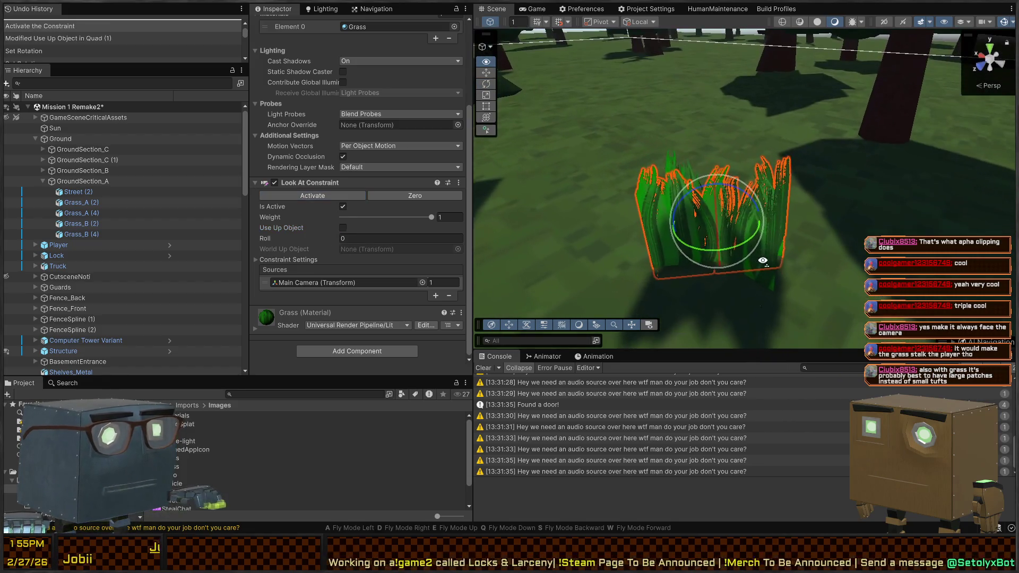
{"action": "left_click", "coordinate": [768, 273]}
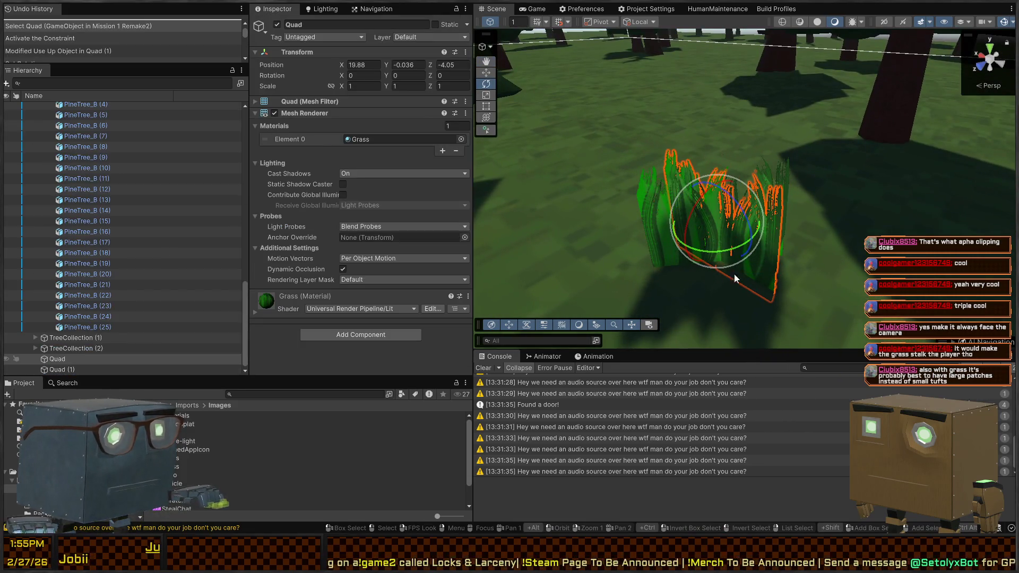
{"action": "left_click", "coordinate": [76, 369]}
{"action": "left_click", "coordinate": [81, 359]}
{"action": "key", "text": "alt+shift+a"}
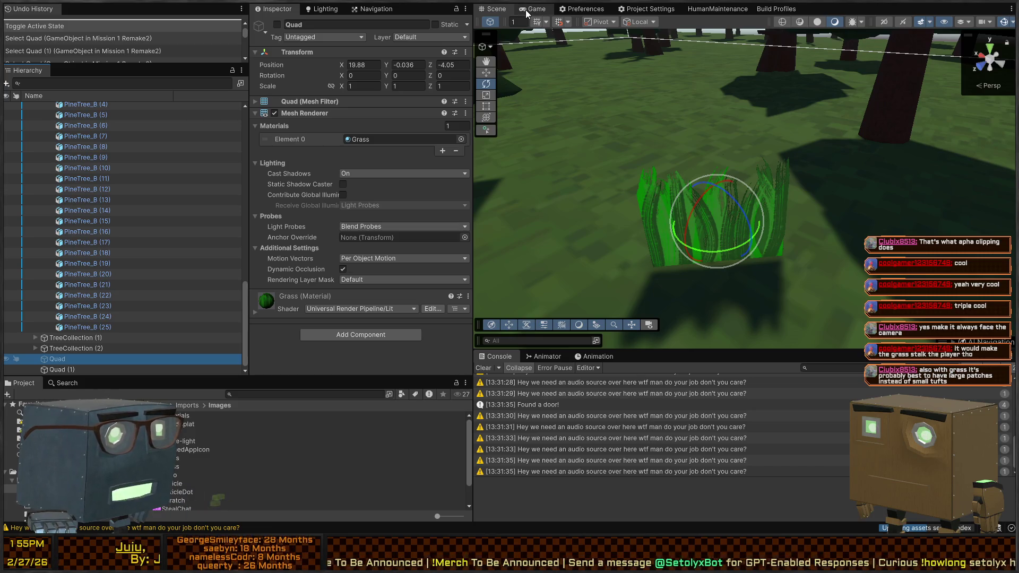
Play-test by walking up to the grass tuft, then exit Play mode and select Quad (1)
{"action": "key", "text": "ctrl+p"}
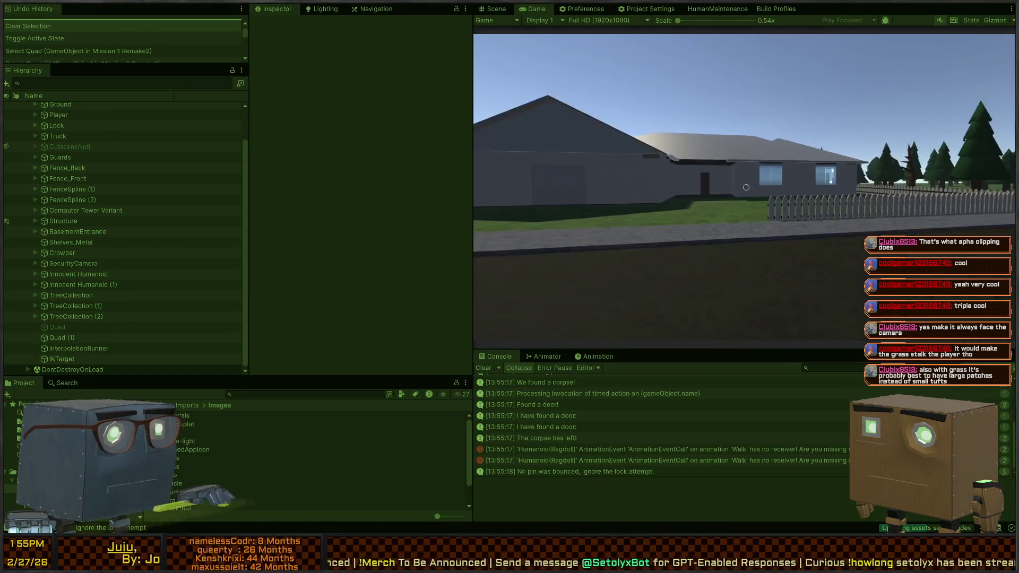
{"action": "key", "text": "w"}
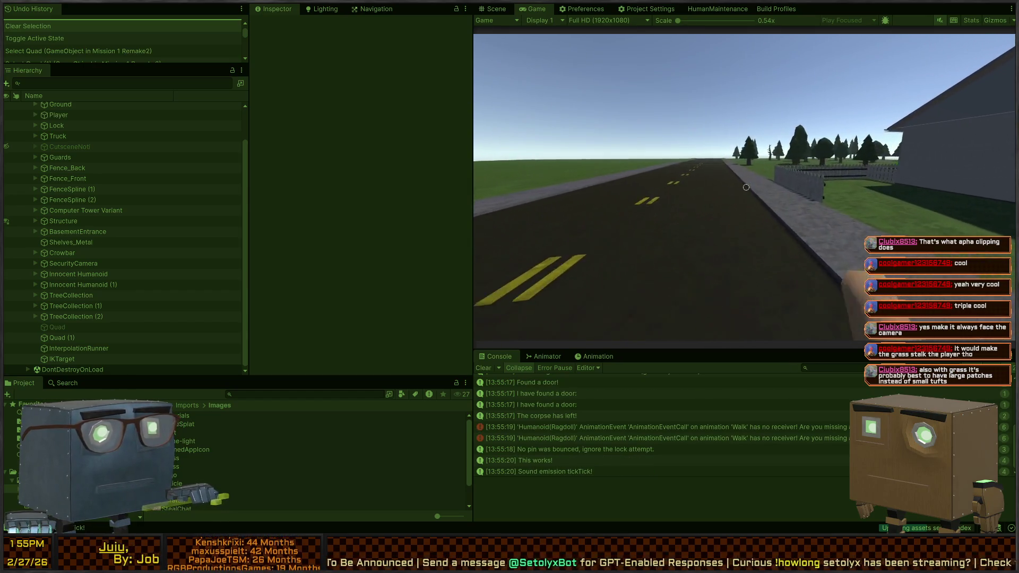
{"action": "key", "text": "w"}
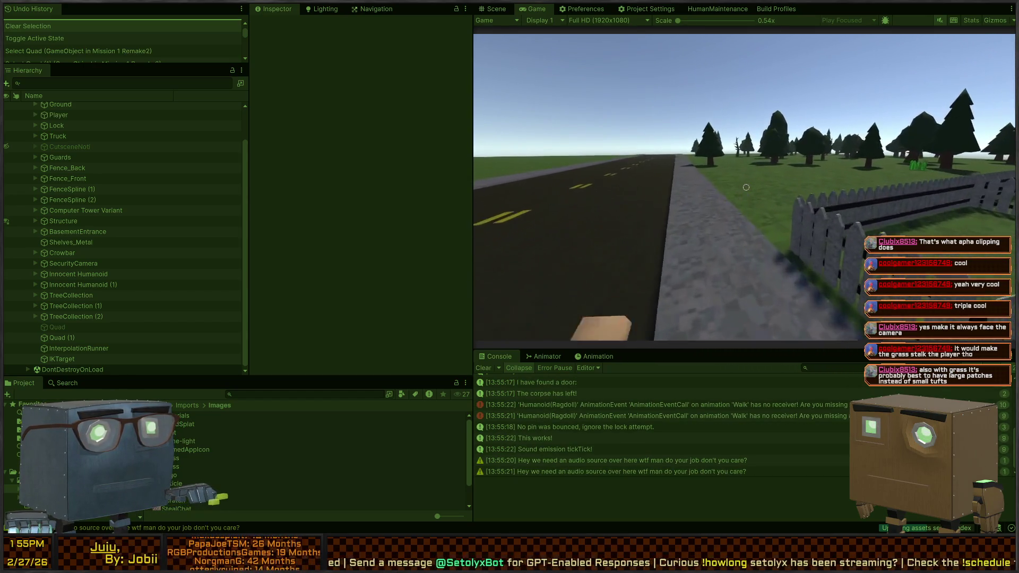
{"action": "key", "text": "w"}
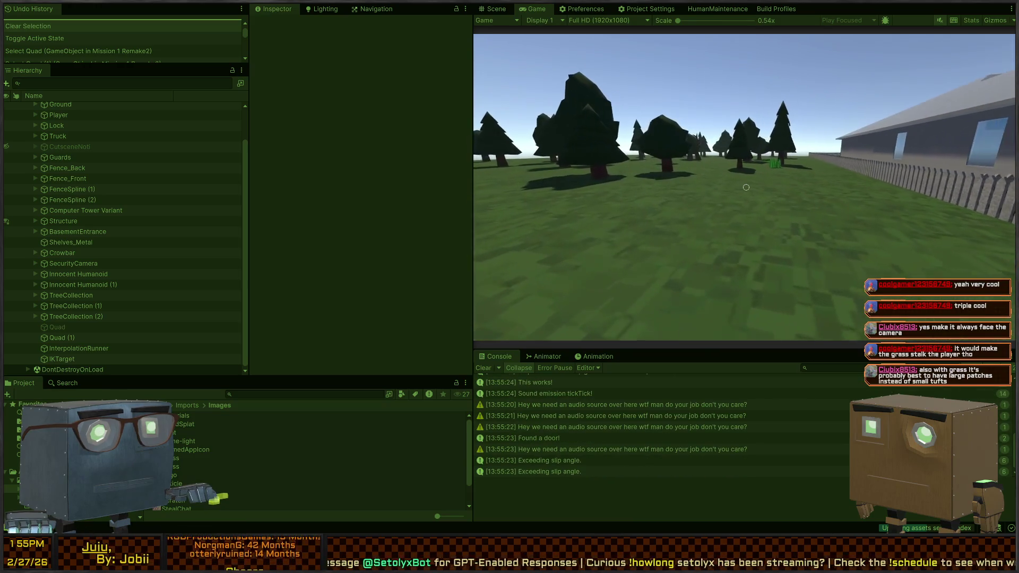
{"action": "key", "text": "w"}
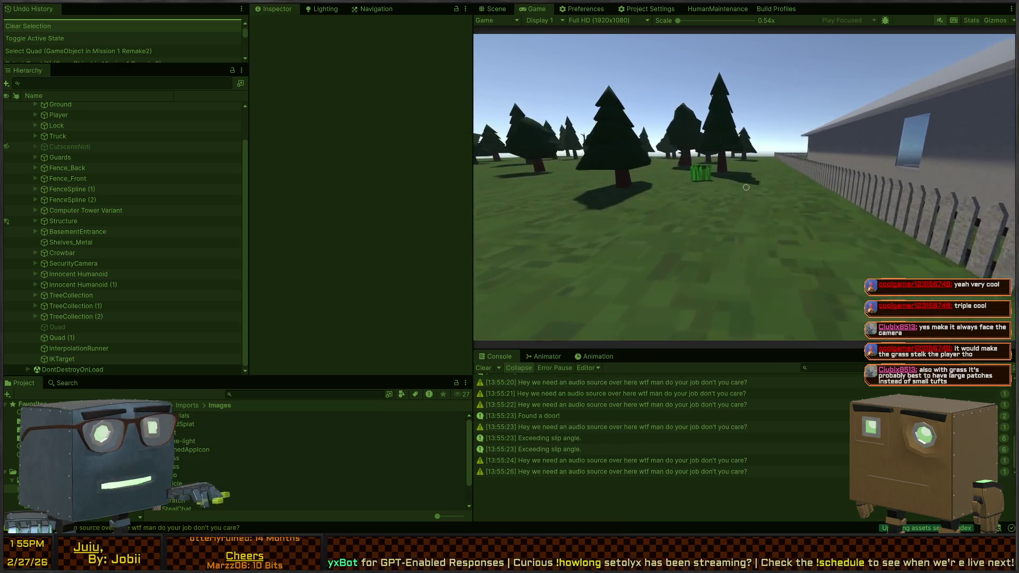
{"action": "key", "text": "w"}
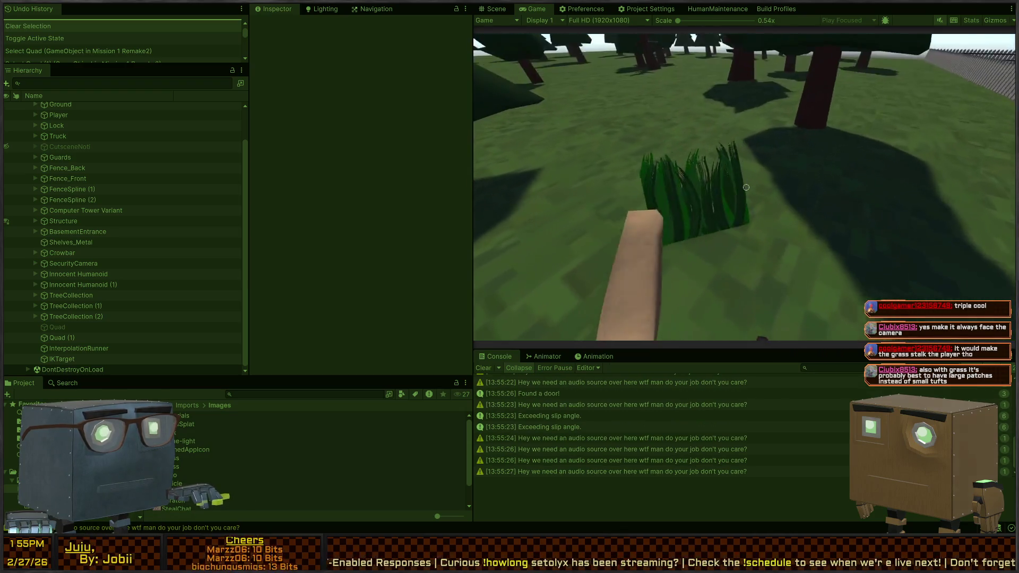
{"action": "key", "text": "ctrl+p"}
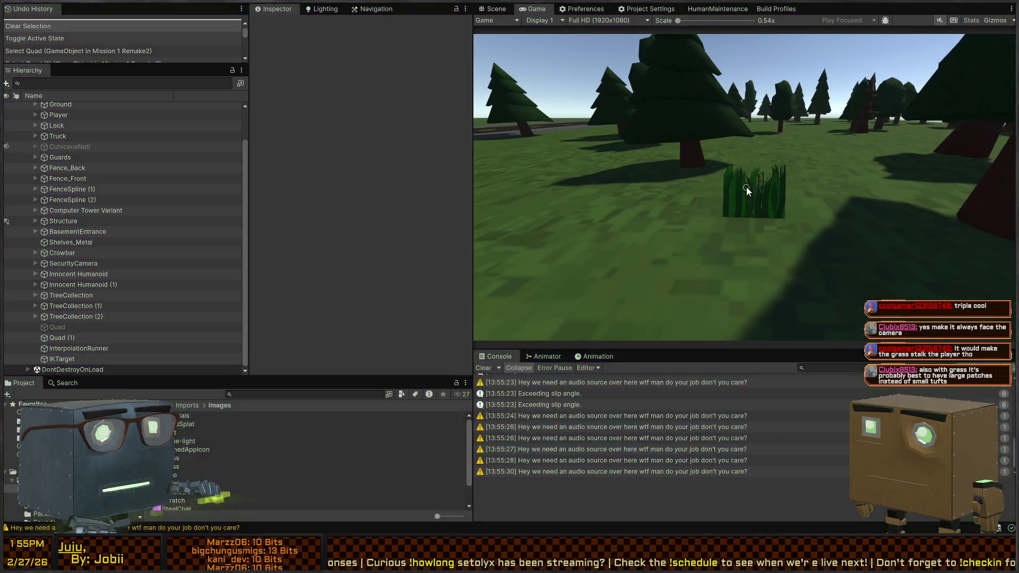
{"action": "left_click", "coordinate": [663, 201]}
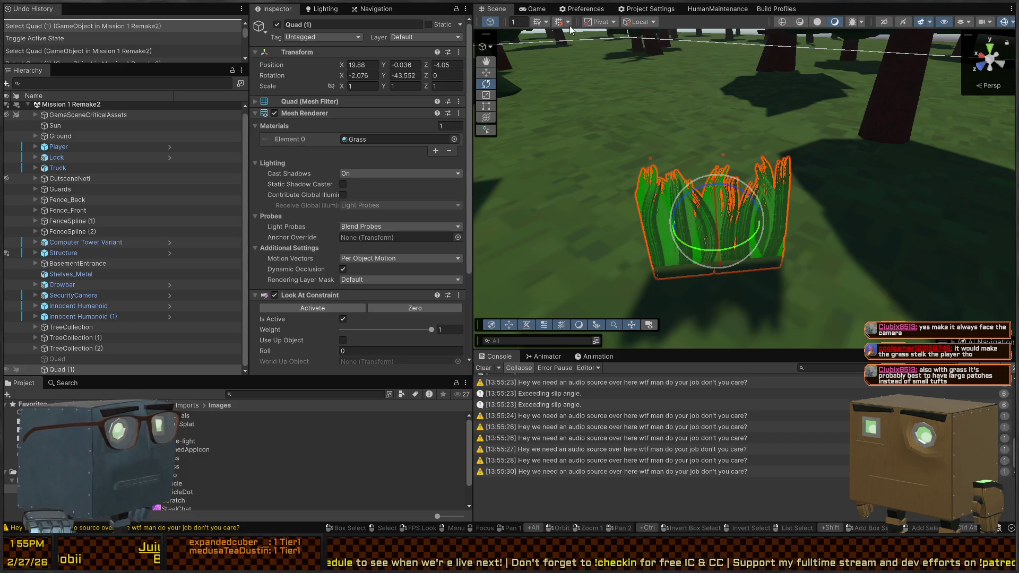
Unlock Quad (1)'s Look At Constraint and switch it off, with Use Up Object back on
{"action": "mouse_move", "coordinate": [670, 132]}
{"action": "left_mouse_down"}
{"action": "mouse_move", "coordinate": [715, 139]}
{"action": "mouse_move", "coordinate": [670, 130]}
{"action": "mouse_move", "coordinate": [669, 117]}
{"action": "mouse_move", "coordinate": [684, 115]}
{"action": "mouse_move", "coordinate": [670, 115]}
{"action": "left_mouse_up"}
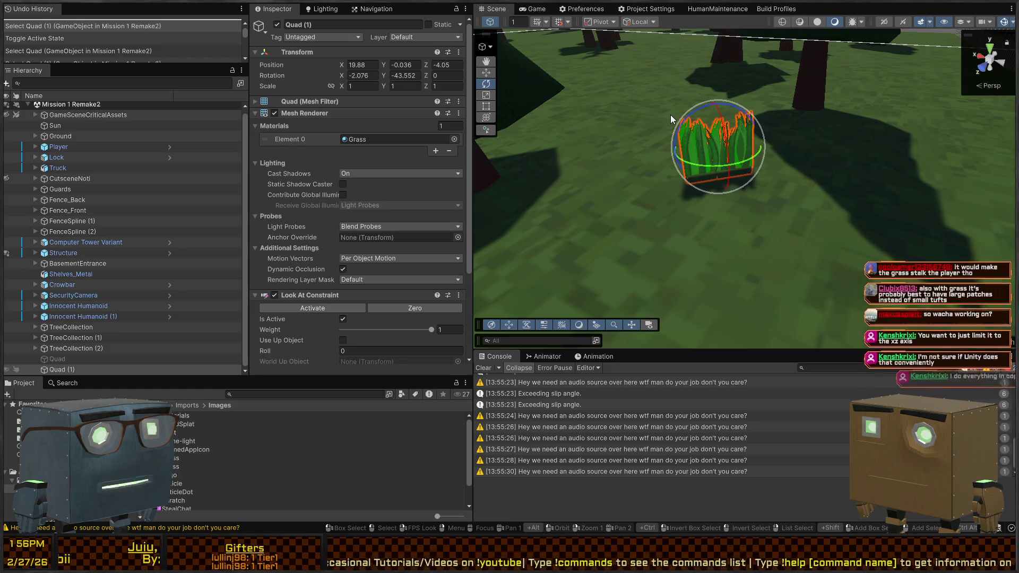
{"action": "scroll", "coordinate": [335, 350], "scroll_direction": "down", "scroll_amount": 3}
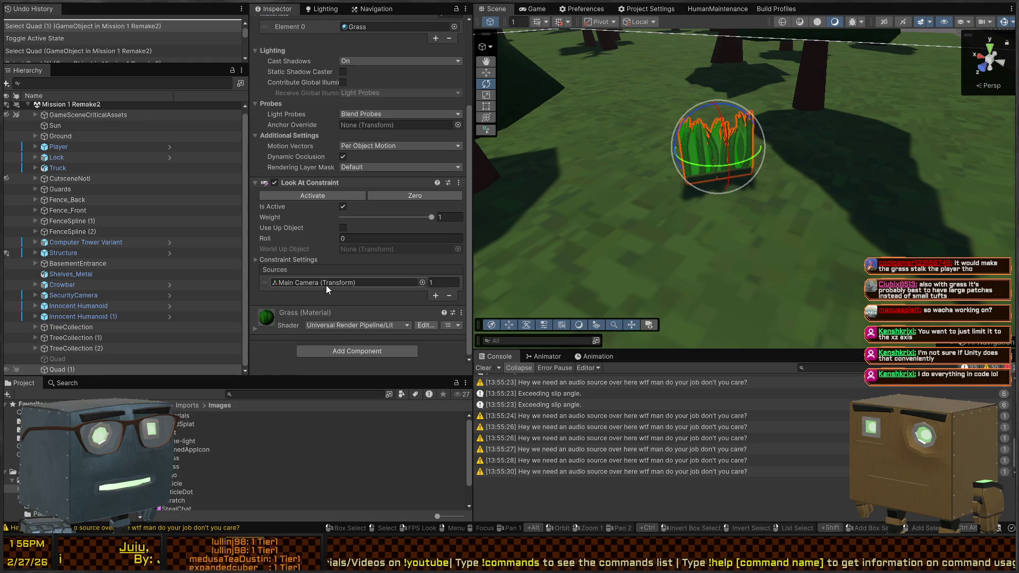
{"action": "left_click", "coordinate": [275, 259]}
{"action": "scroll", "coordinate": [350, 264], "scroll_direction": "down", "scroll_amount": 1}
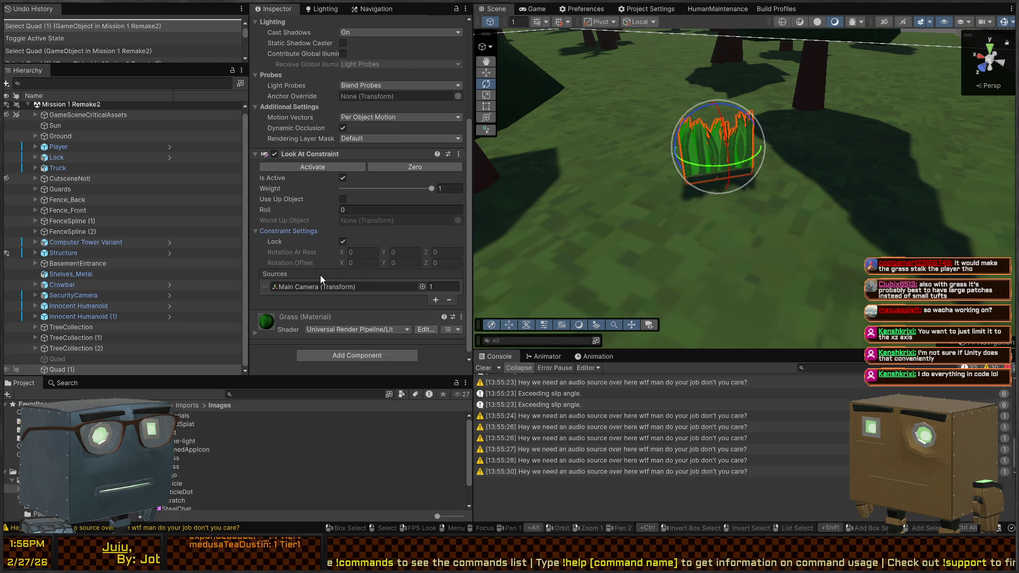
{"action": "left_click", "coordinate": [343, 242]}
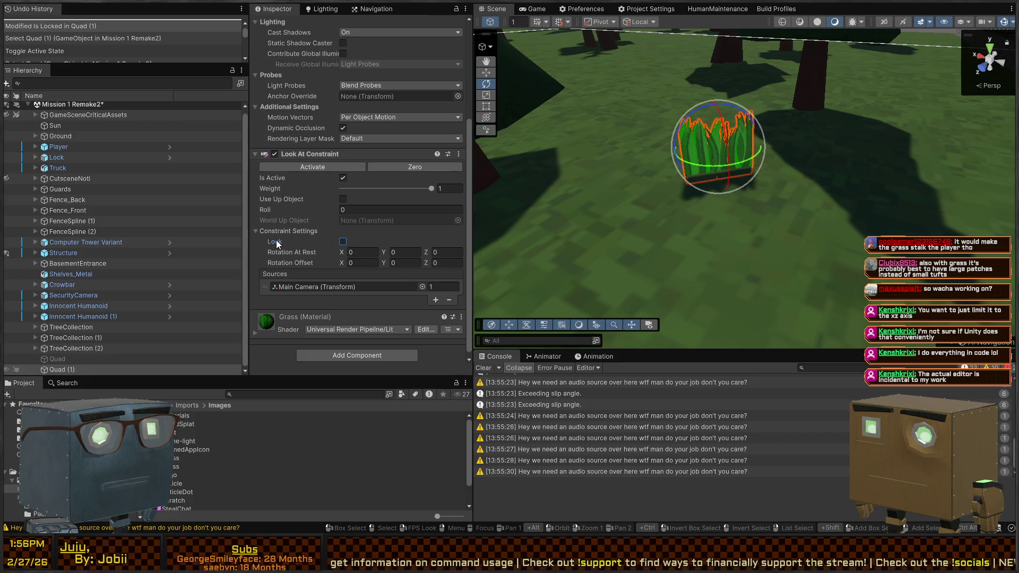
{"action": "left_click", "coordinate": [343, 178]}
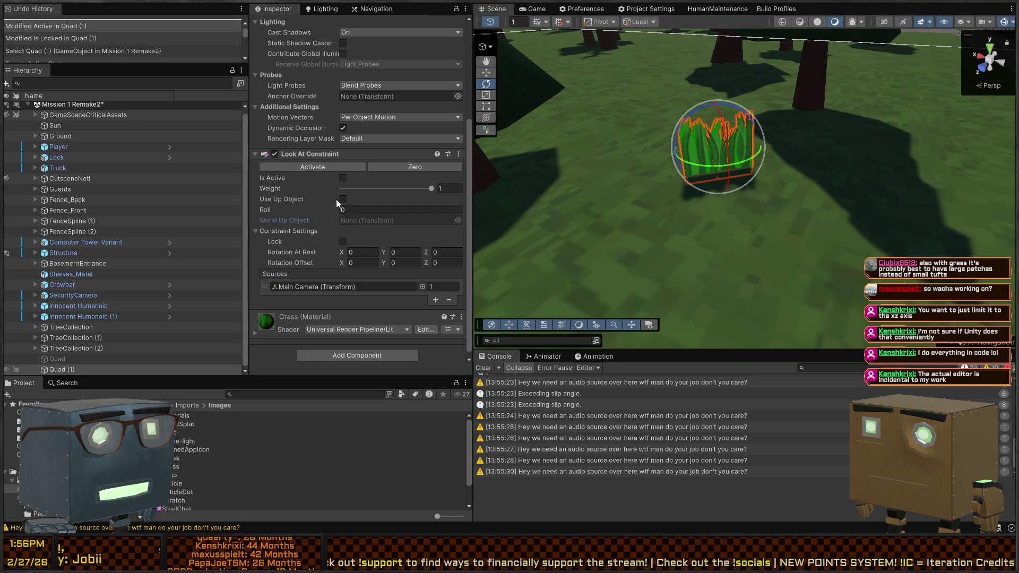
Switch to the Move tool and frame GameSceneCriticalAssets in the Scene view
{"action": "key", "text": "w"}
{"action": "mouse_move", "coordinate": [689, 144]}
{"action": "left_mouse_down"}
{"action": "mouse_move", "coordinate": [742, 155]}
{"action": "mouse_move", "coordinate": [722, 175]}
{"action": "left_mouse_up"}
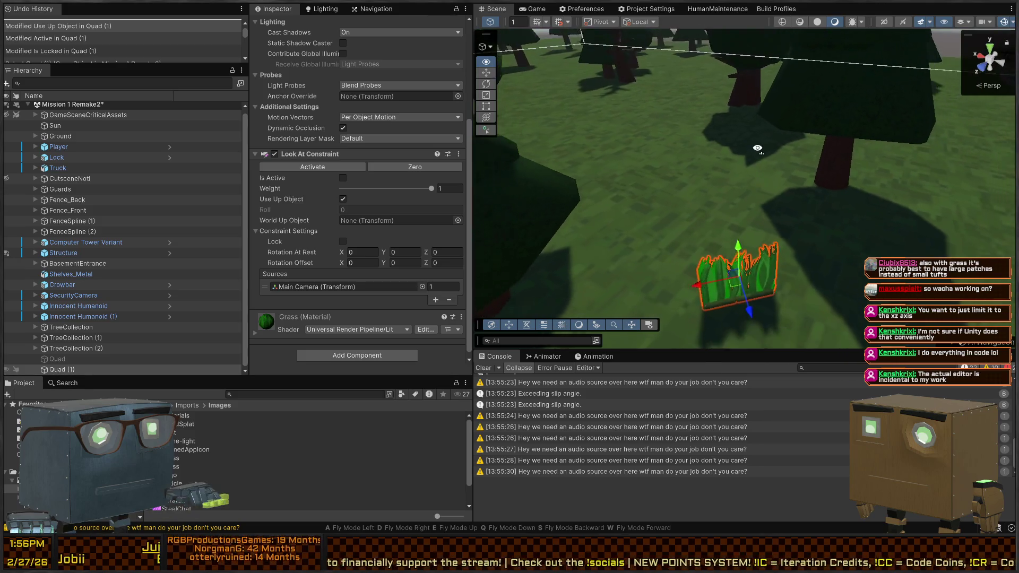
{"action": "double_click", "coordinate": [87, 119]}
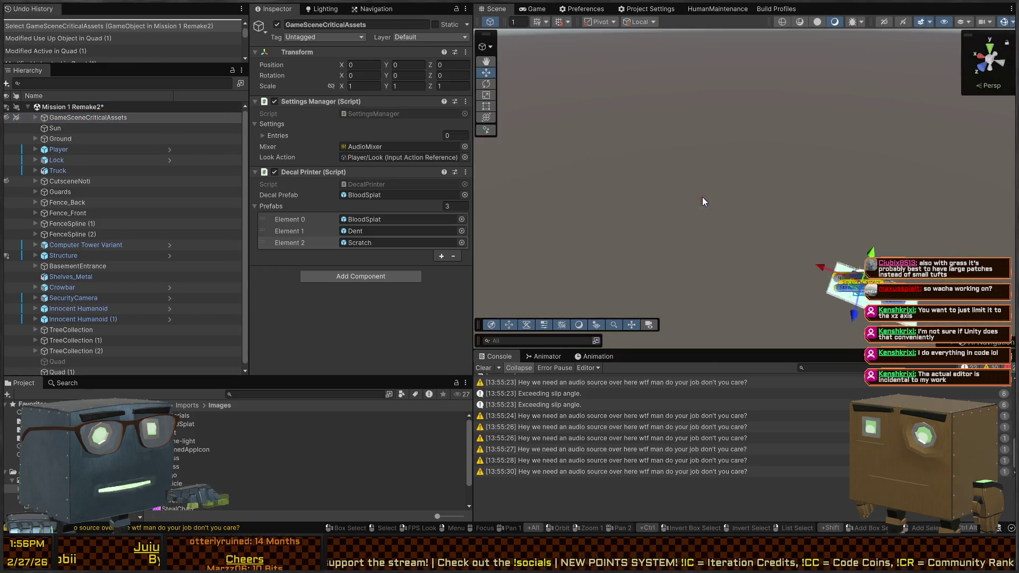
Fly the Scene view through the forest to the grass tuft and select Quad (1)
{"action": "mouse_move", "coordinate": [836, 221]}
{"action": "left_mouse_down"}
{"action": "mouse_move", "coordinate": [844, 236]}
{"action": "mouse_move", "coordinate": [633, 183]}
{"action": "mouse_move", "coordinate": [552, 220]}
{"action": "mouse_move", "coordinate": [603, 200]}
{"action": "left_mouse_up"}
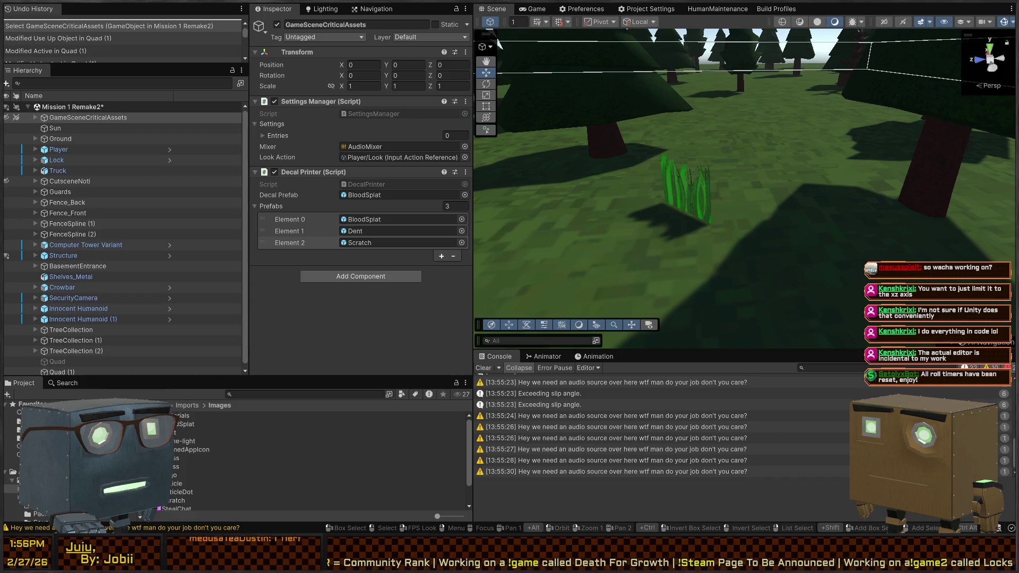
{"action": "key", "text": "w"}
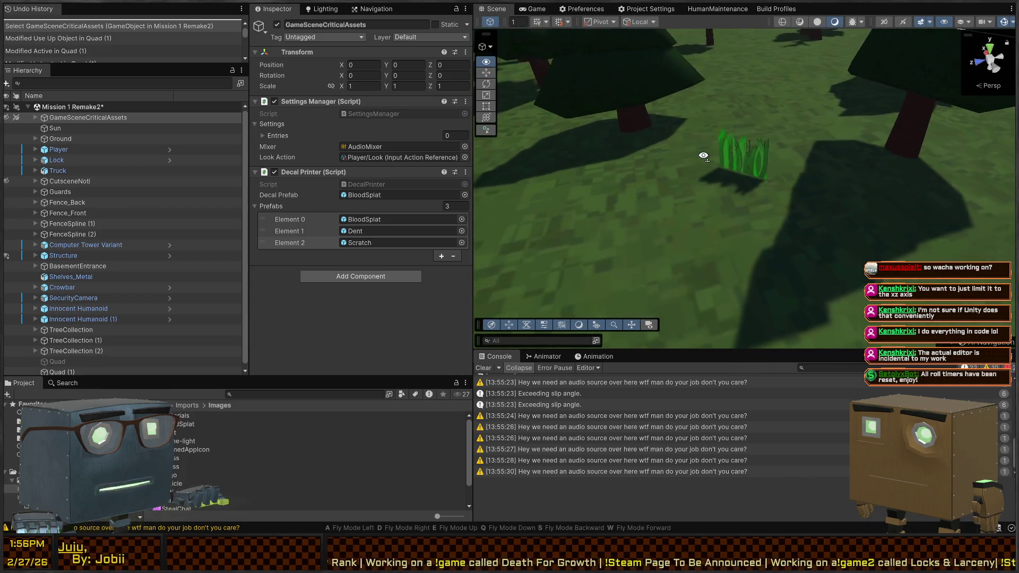
{"action": "left_click", "coordinate": [685, 159]}
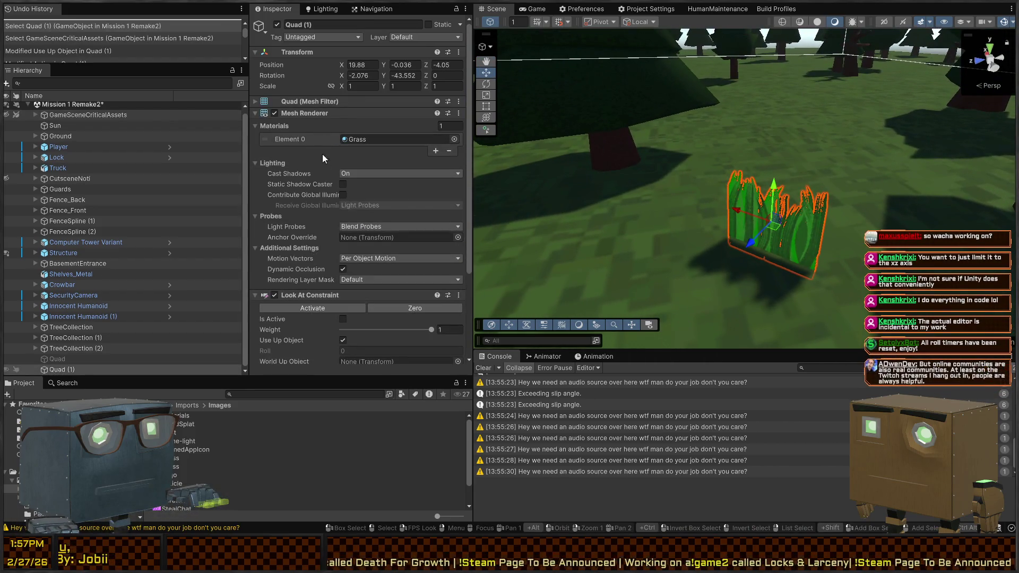
Set GameSceneCriticalAssets as the Look At Constraint's World Up Object and activate the constraint
{"action": "scroll", "coordinate": [329, 154], "scroll_direction": "down", "scroll_amount": 5}
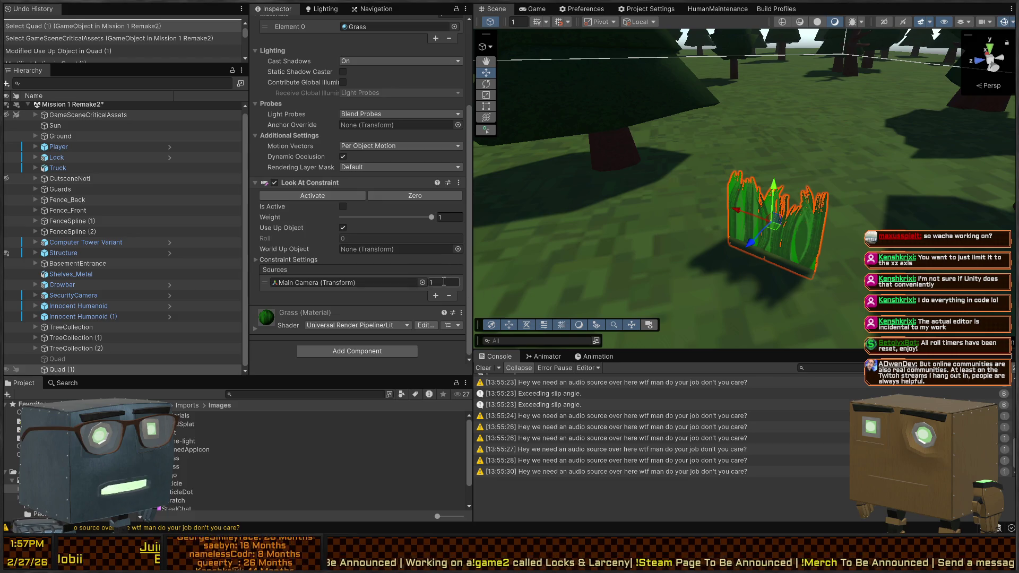
{"action": "scroll", "coordinate": [60, 151], "scroll_direction": "up", "scroll_amount": 1}
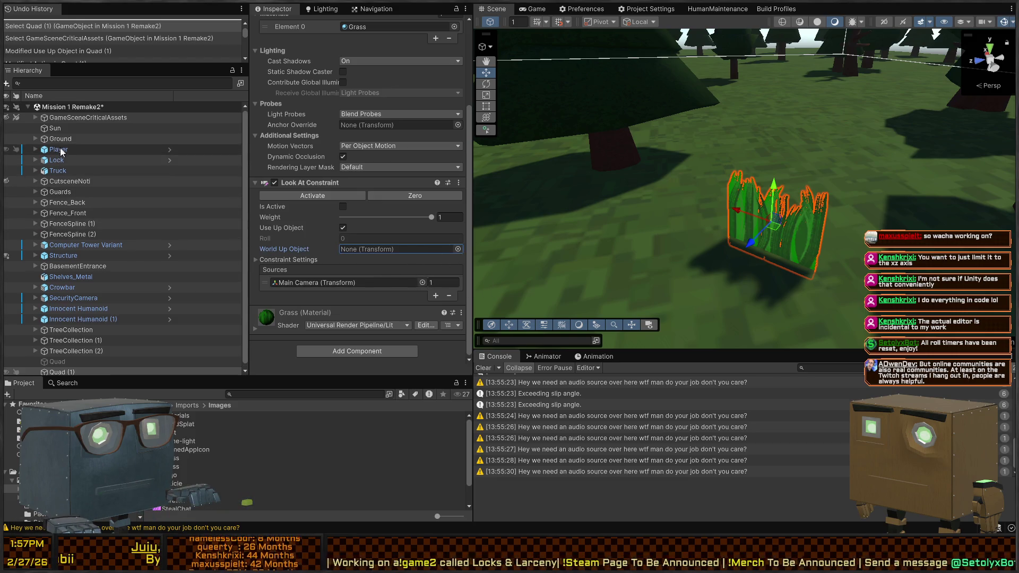
{"action": "left_click_drag", "start_coordinate": [75, 118], "coordinate": [371, 249]}
{"action": "left_click", "coordinate": [428, 250]}
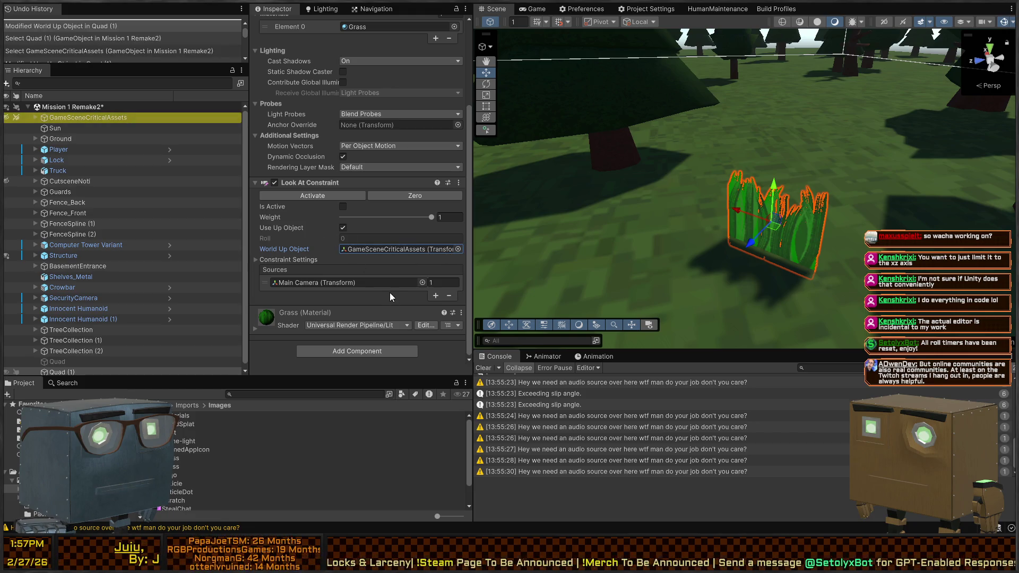
{"action": "left_click", "coordinate": [327, 195]}
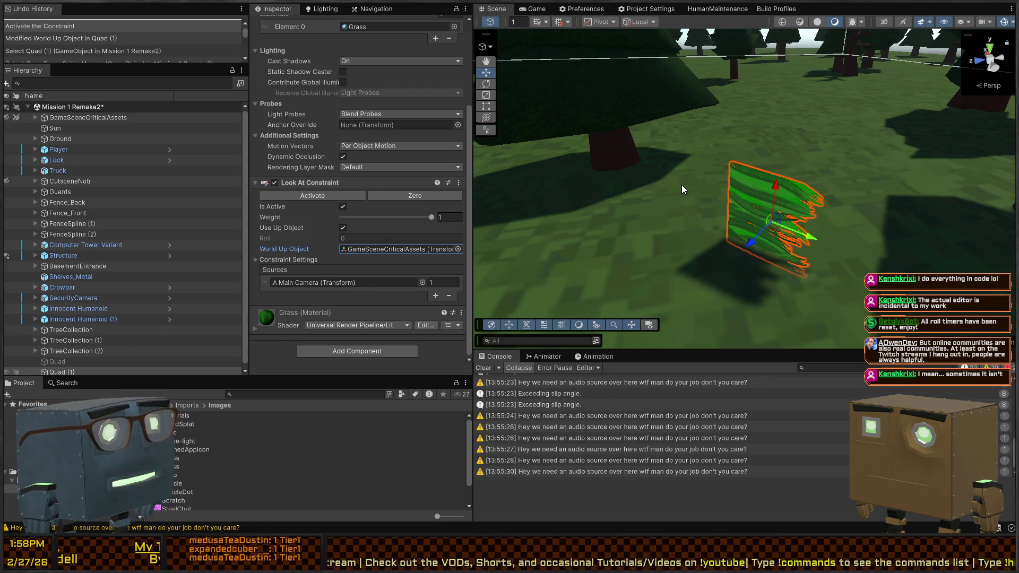
Fly around the grass quad and switch to the Rotate tool
{"action": "mouse_move", "coordinate": [841, 211]}
{"action": "left_mouse_down"}
{"action": "mouse_move", "coordinate": [811, 188]}
{"action": "mouse_move", "coordinate": [795, 191]}
{"action": "mouse_move", "coordinate": [740, 139]}
{"action": "left_mouse_up"}
{"action": "key", "text": "e"}
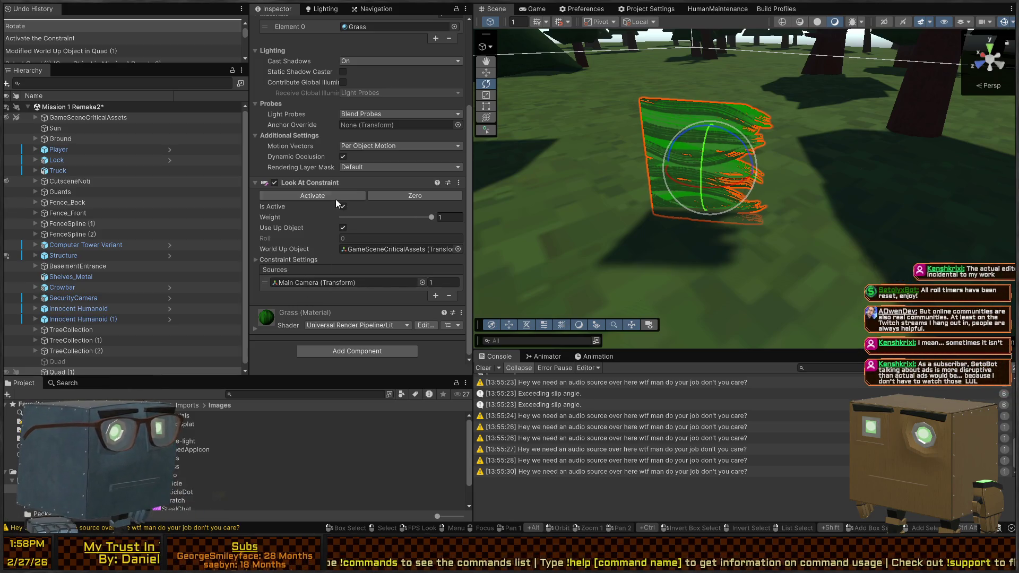
{"action": "left_click", "coordinate": [72, 373]}
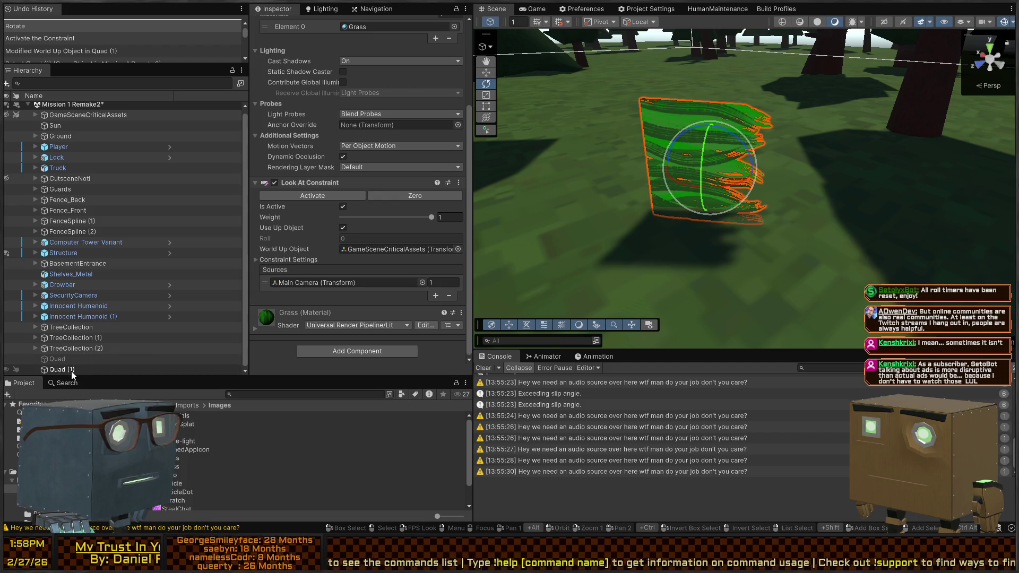
Remove the Look At Constraint from Quad (1) and wrap it in a new empty parent GameObject
{"action": "right_click", "coordinate": [304, 182]}
{"action": "left_click", "coordinate": [359, 203]}
{"action": "left_click", "coordinate": [71, 370]}
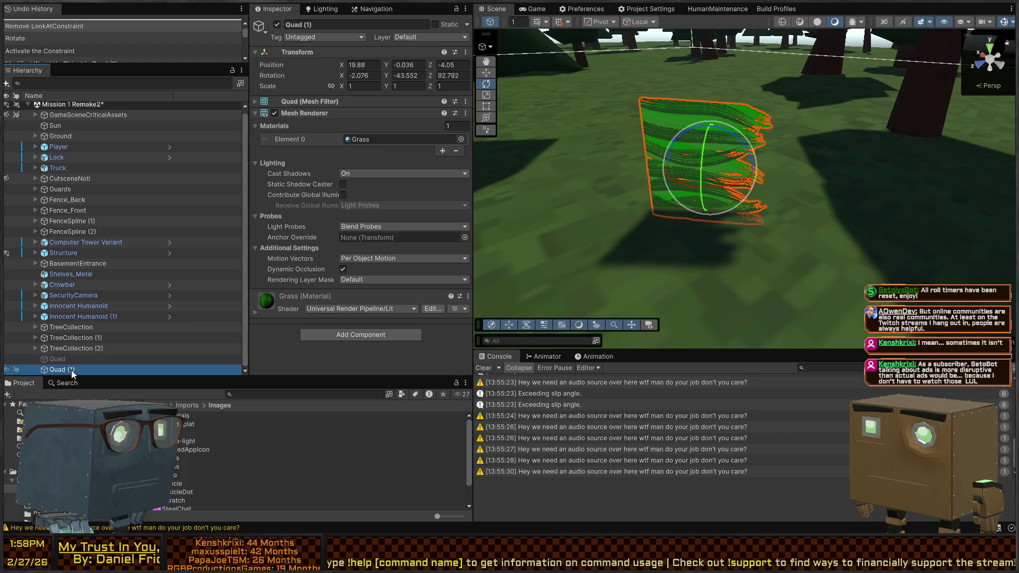
{"action": "key", "text": "ctrl+shift+g"}
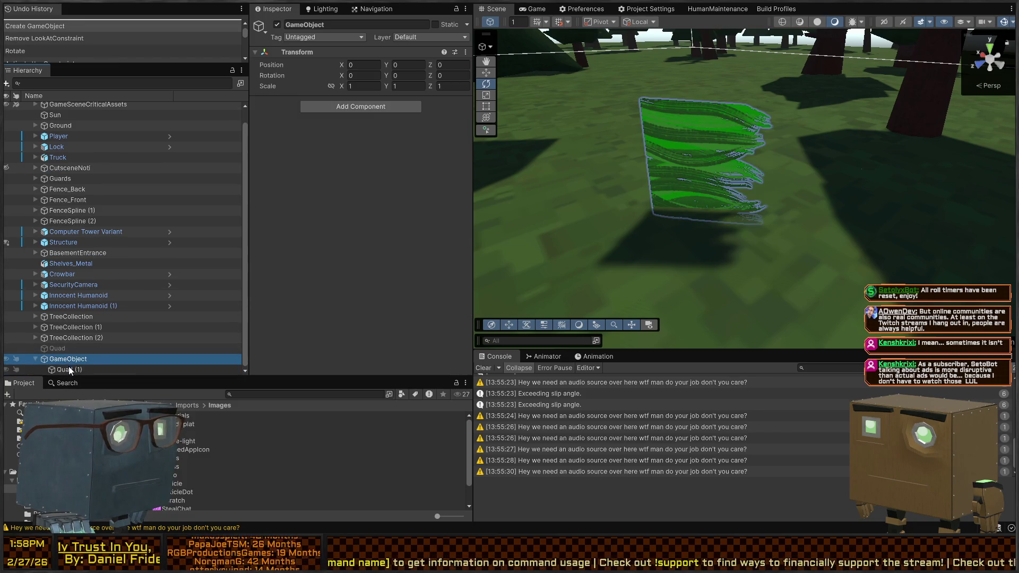
Set Quad (1)'s rotation to 0, 0, 0
{"action": "left_click", "coordinate": [68, 369]}
{"action": "double_click", "coordinate": [407, 75]}
{"action": "type", "text": "0"}
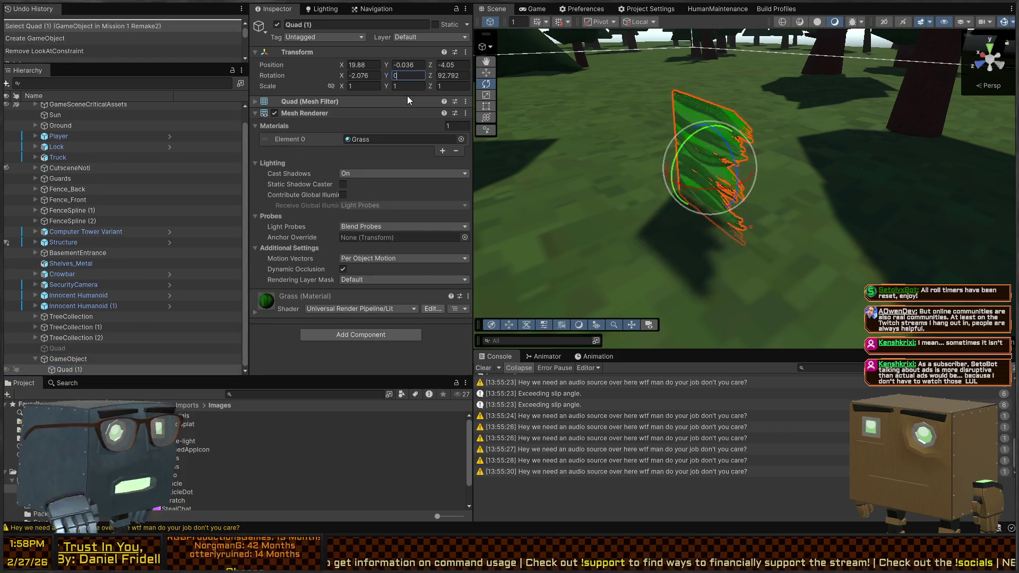
{"action": "key", "text": "Tab"}
{"action": "type", "text": "0"}
{"action": "key", "text": "Return"}
{"action": "left_click", "coordinate": [365, 75]}
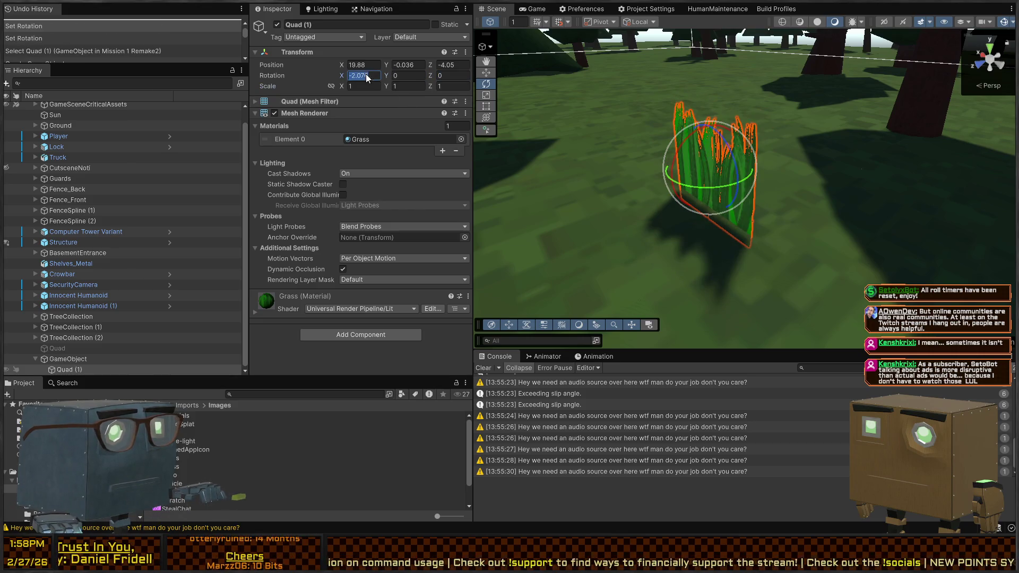
{"action": "type", "text": "0"}
{"action": "key", "text": "Return"}
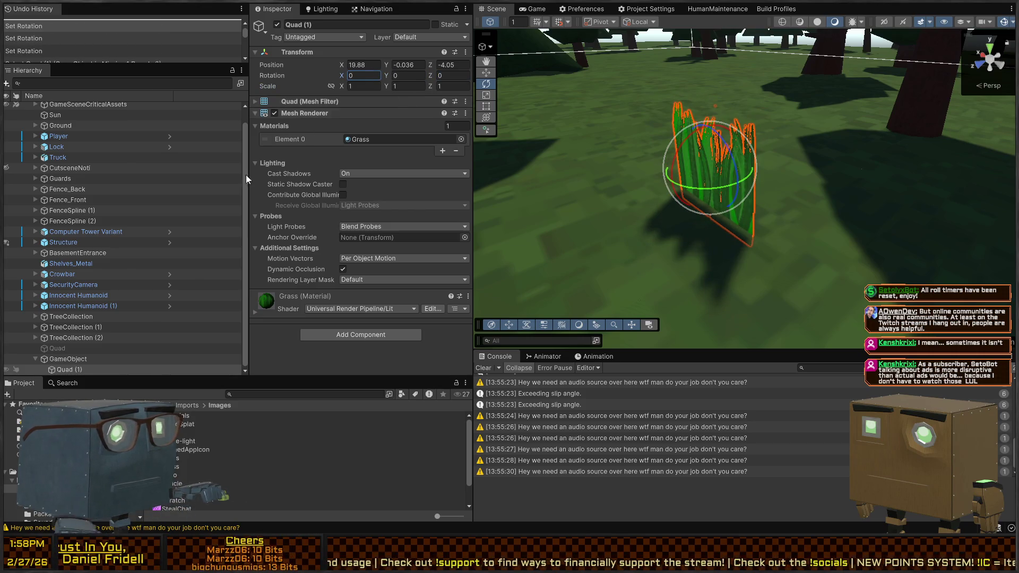
Give the new parent GameObject a Look At Constraint with an empty source slot
{"action": "left_click", "coordinate": [47, 359]}
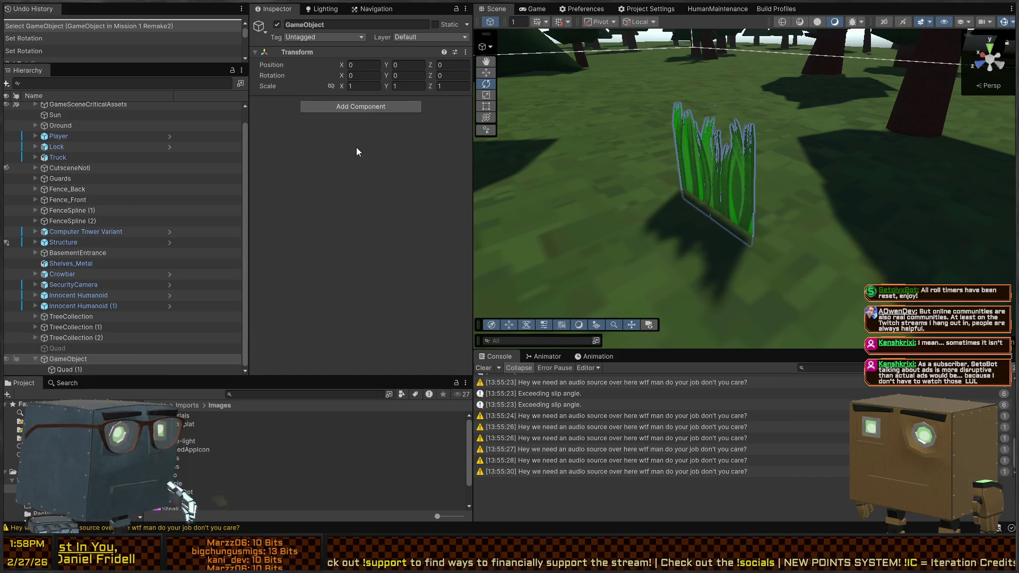
{"action": "key", "text": "ctrl+v"}
{"action": "left_click", "coordinate": [443, 214]}
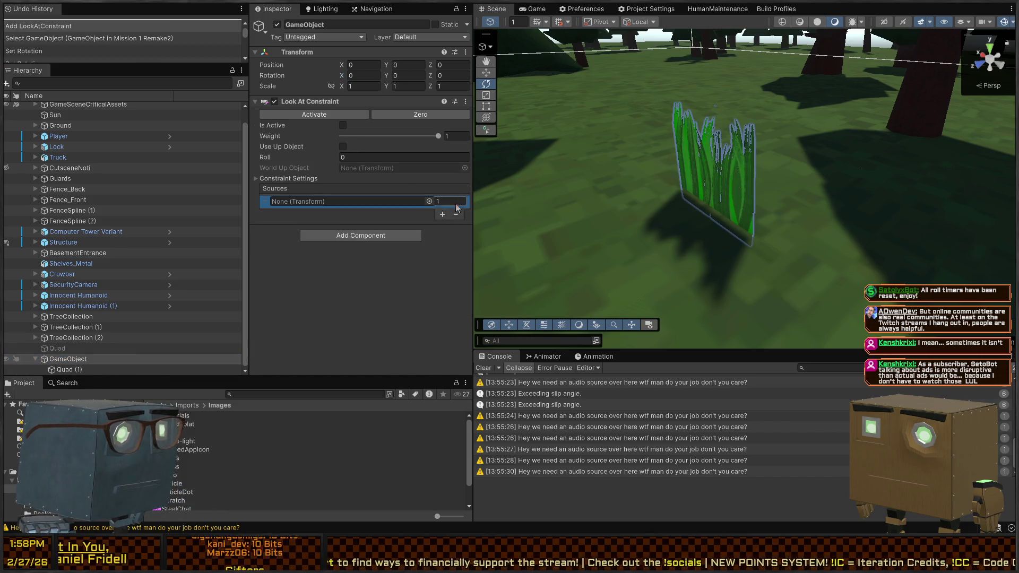
Aim the parent's Look At Constraint at Main Camera with GameSceneCriticalAssets as world up, and activate it
{"action": "scroll", "coordinate": [91, 132], "scroll_direction": "up", "scroll_amount": 1}
{"action": "left_click_drag", "start_coordinate": [70, 115], "coordinate": [370, 167]}
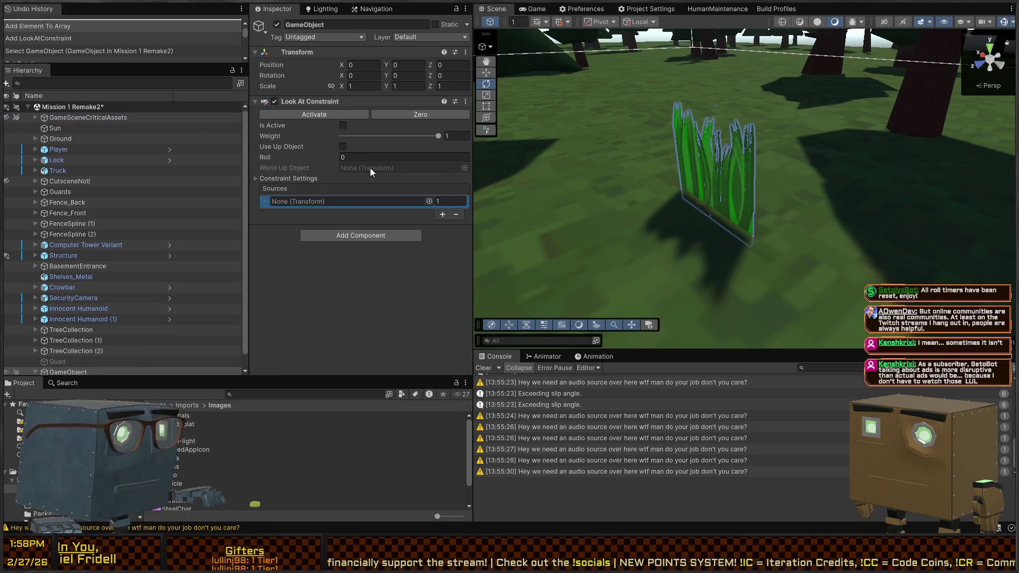
{"action": "left_click", "coordinate": [342, 146]}
{"action": "mouse_move", "coordinate": [88, 117]}
{"action": "left_mouse_down"}
{"action": "mouse_move", "coordinate": [345, 204]}
{"action": "mouse_move", "coordinate": [376, 171]}
{"action": "left_mouse_up"}
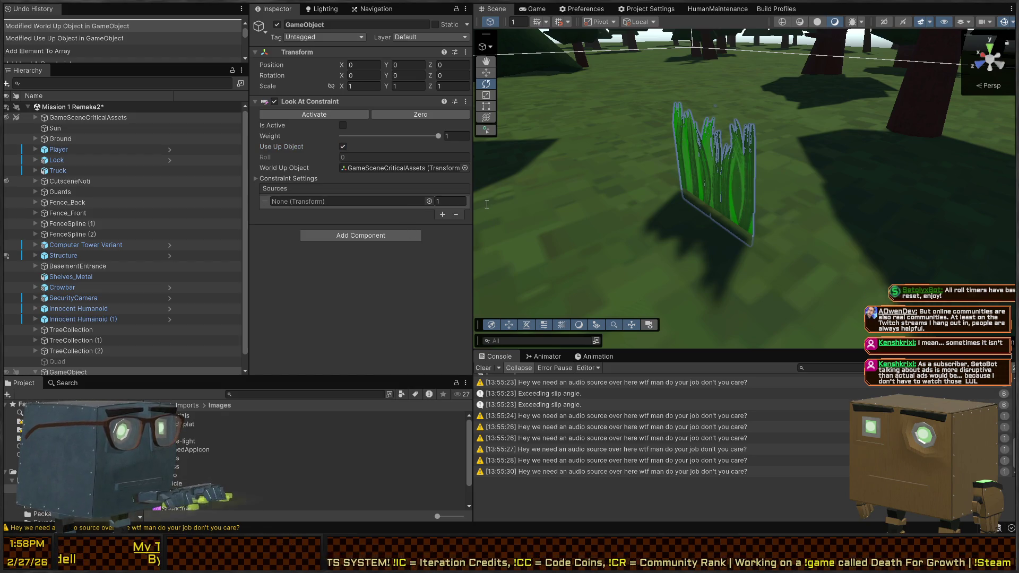
{"action": "left_click_drag", "start_coordinate": [454, 225], "coordinate": [350, 201]}
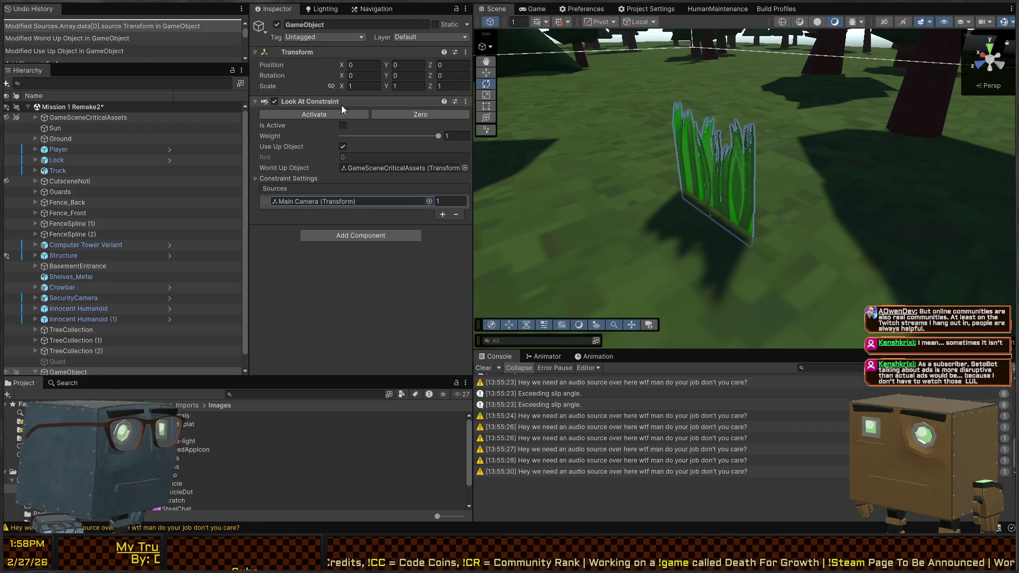
{"action": "left_click", "coordinate": [303, 113]}
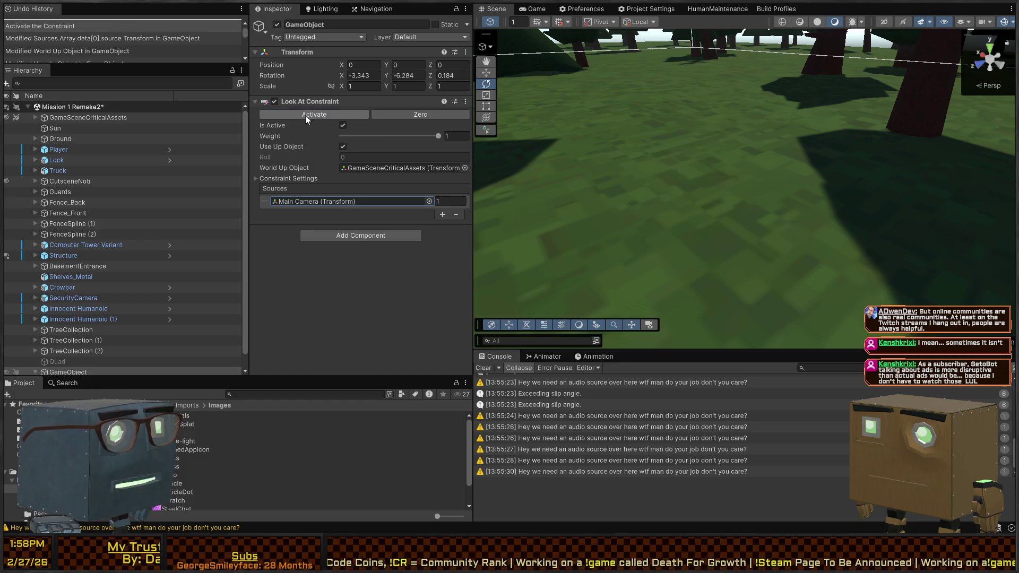
Select Quad (1) under the new parent in the Hierarchy
{"action": "right_click", "coordinate": [809, 139]}
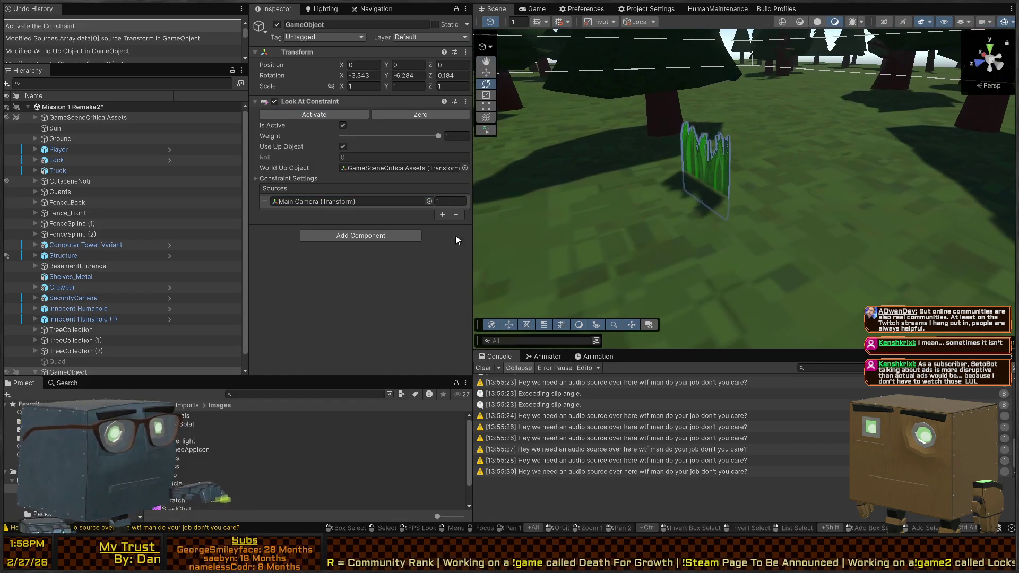
{"action": "left_click", "coordinate": [57, 363]}
{"action": "scroll", "coordinate": [69, 367], "scroll_direction": "down", "scroll_amount": 1}
{"action": "left_click", "coordinate": [71, 365]}
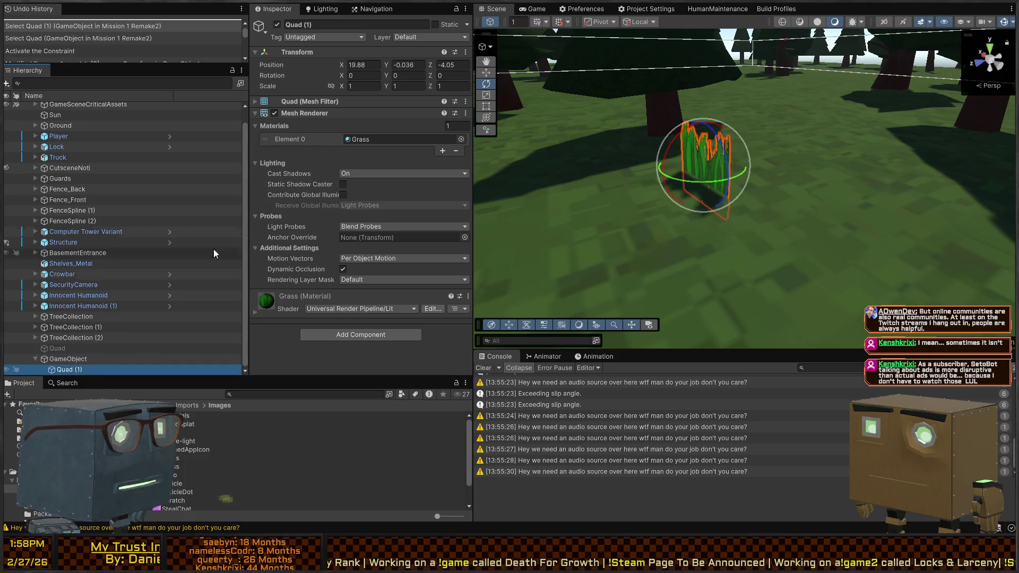
Set Quad (1)'s local position to 0, 0, 0
{"action": "type", "text": "0"}
{"action": "key", "text": "Tab"}
{"action": "type", "text": "0"}
{"action": "key", "text": "Tab"}
{"action": "type", "text": "0"}
{"action": "key", "text": "Return"}
Move the parent to the grass spot (20.98, -0.28, -3.6) and rotate Quad (1) to -90 on Z
{"action": "left_click", "coordinate": [69, 358]}
{"action": "mouse_move", "coordinate": [690, 239]}
{"action": "left_mouse_down"}
{"action": "mouse_move", "coordinate": [894, 235]}
{"action": "mouse_move", "coordinate": [908, 215]}
{"action": "mouse_move", "coordinate": [646, 172]}
{"action": "mouse_move", "coordinate": [732, 128]}
{"action": "mouse_move", "coordinate": [690, 159]}
{"action": "left_mouse_up"}
{"action": "key", "text": "f"}
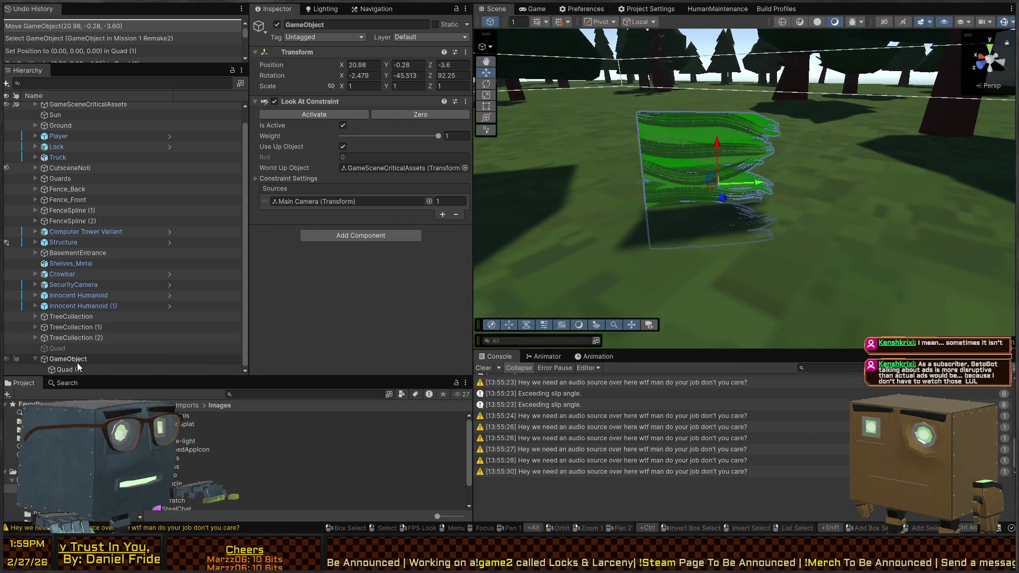
{"action": "left_click", "coordinate": [80, 369]}
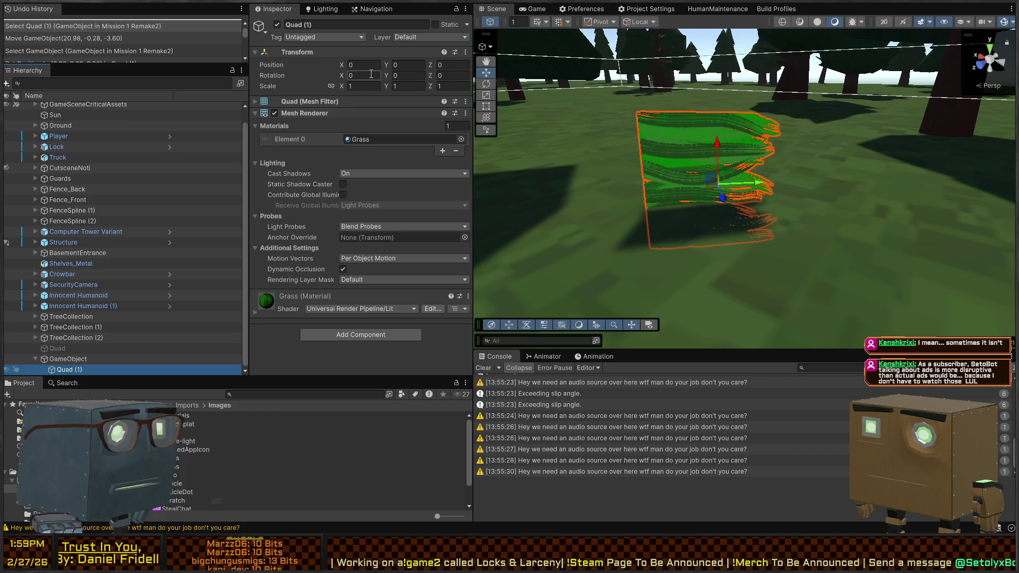
{"action": "key", "text": "e"}
{"action": "left_click_drag", "start_coordinate": [734, 162], "coordinate": [753, 204]}
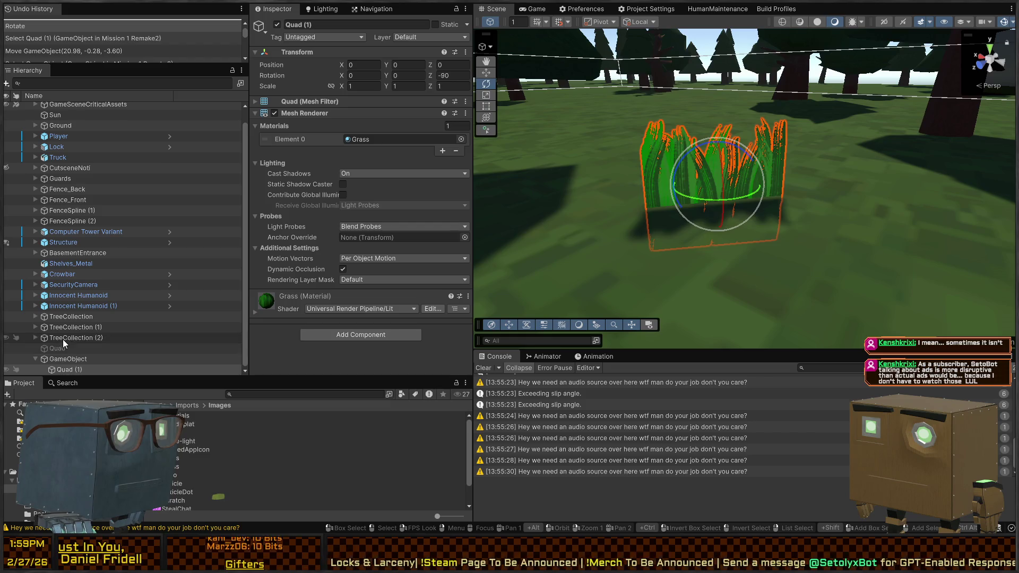
Select the parent and start Play mode, skipping the opening cutscene
{"action": "left_click", "coordinate": [68, 359]}
{"action": "key", "text": "ctrl+p"}
{"action": "key", "text": "space"}
Walk the player past the fence to the grass tuft, then exit Play mode
{"action": "key", "text": "w"}
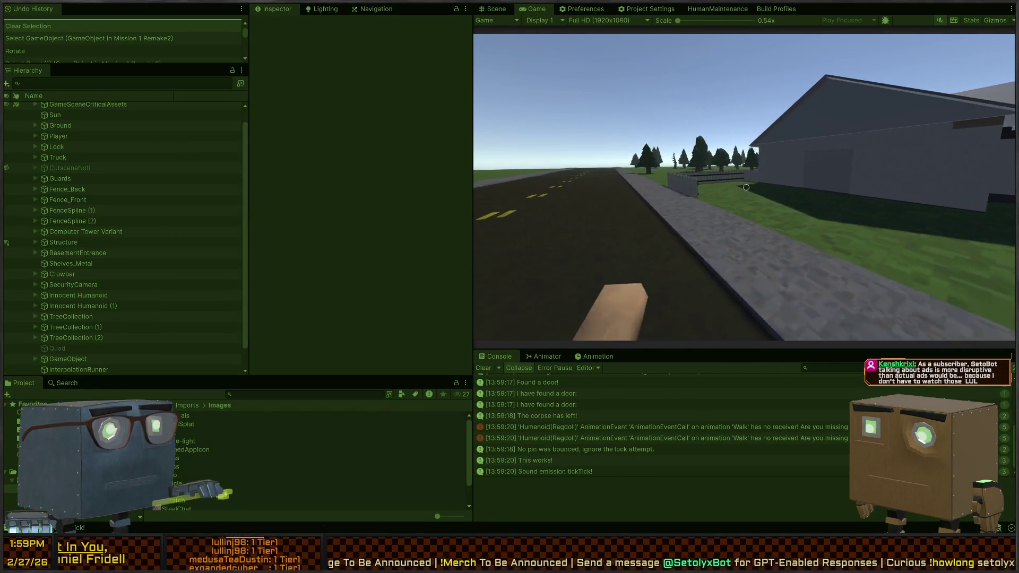
{"action": "key", "text": "w"}
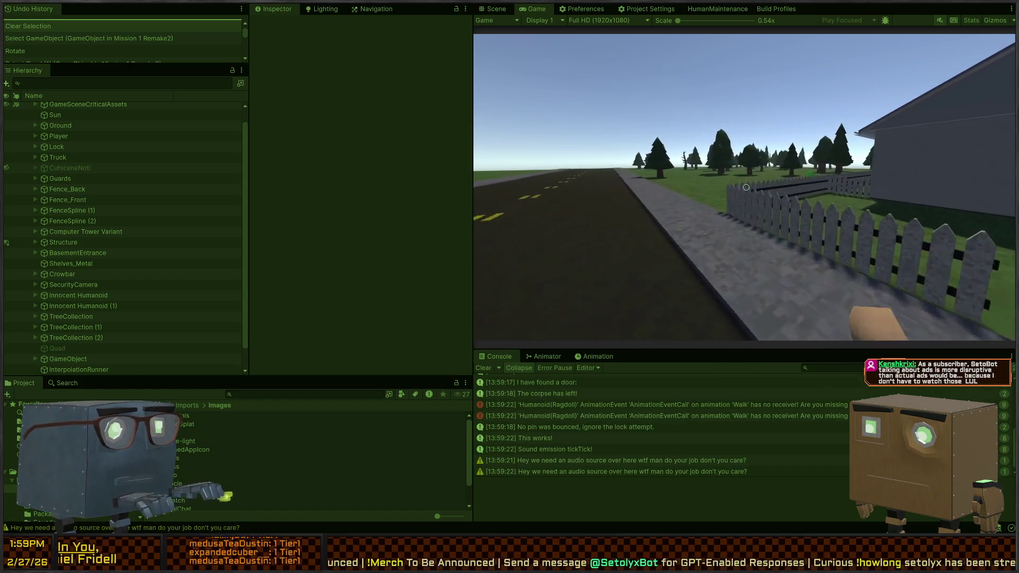
{"action": "key", "text": "w"}
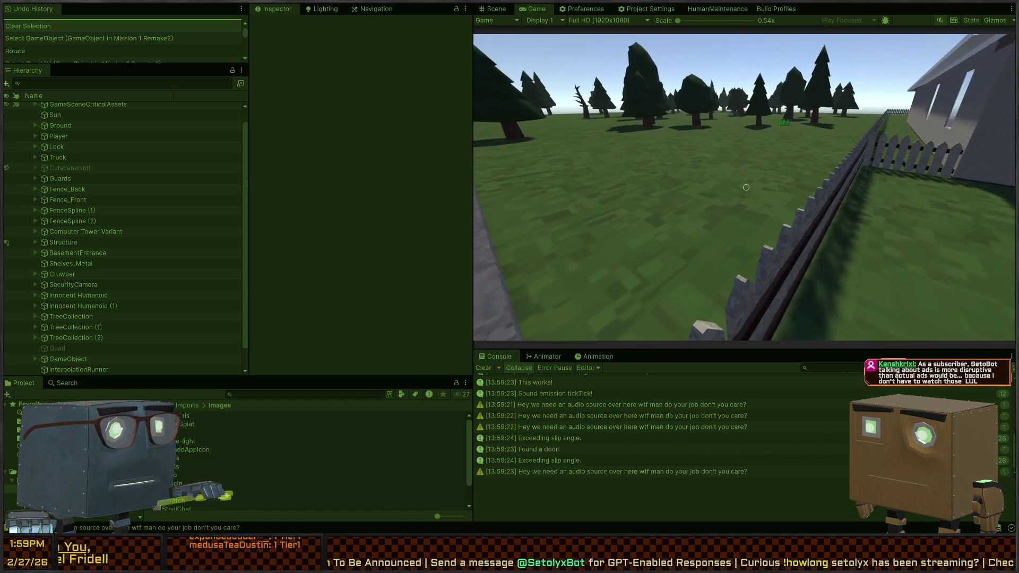
{"action": "key", "text": "w"}
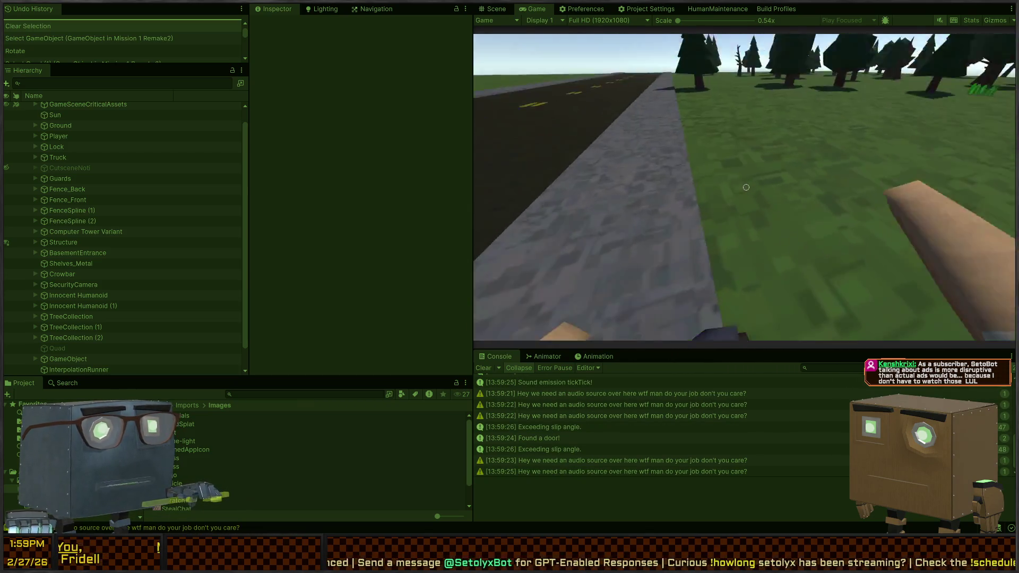
{"action": "key", "text": "w"}
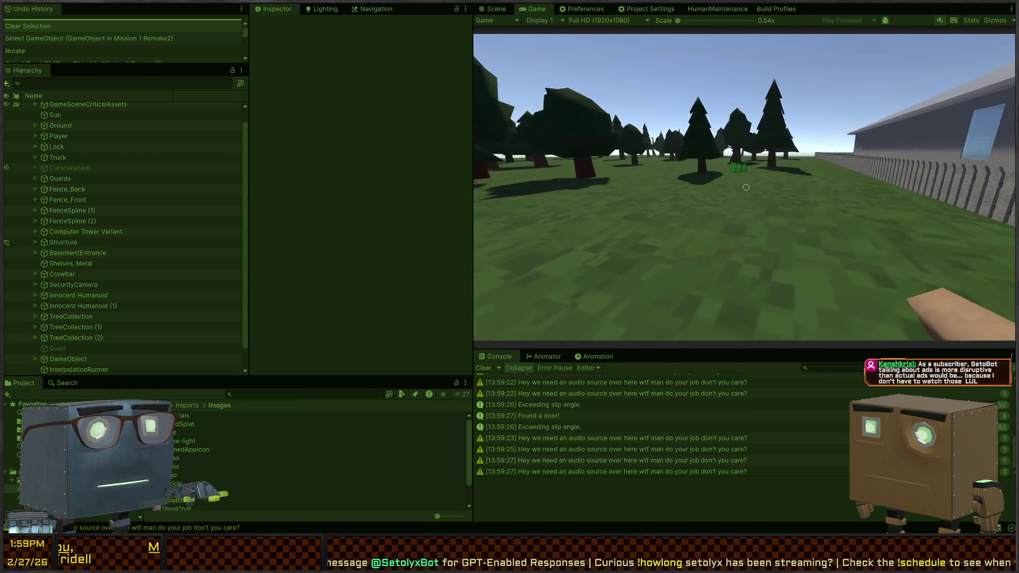
{"action": "key", "text": "w"}
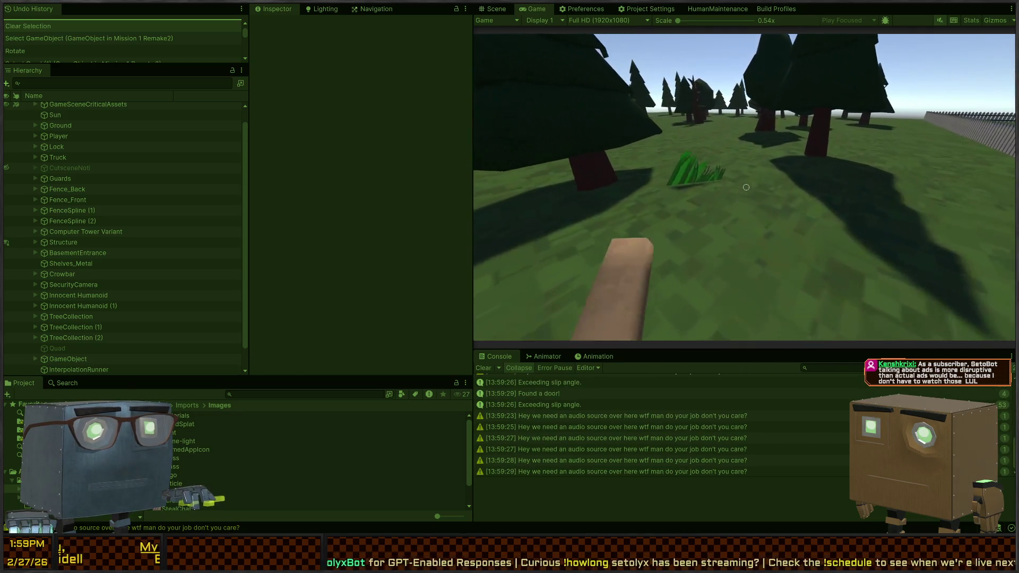
{"action": "key", "text": "w"}
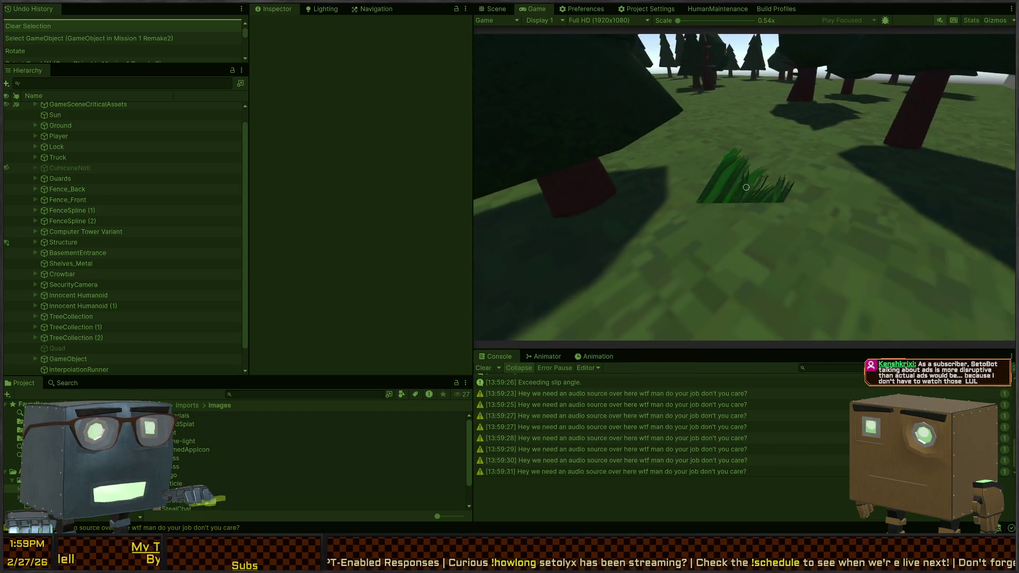
{"action": "key", "text": "ctrl+p"}
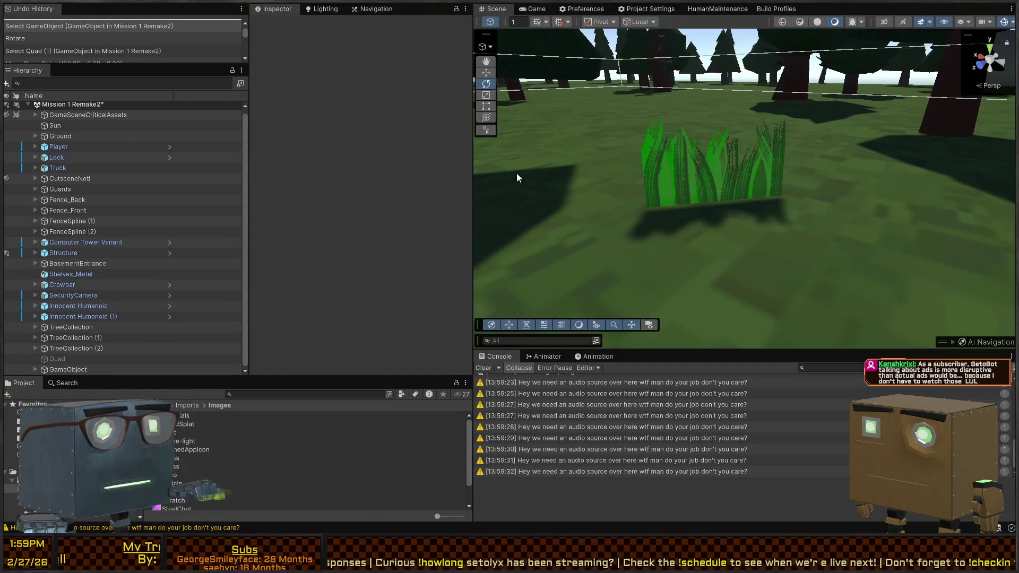
{"action": "left_click", "coordinate": [710, 168]}
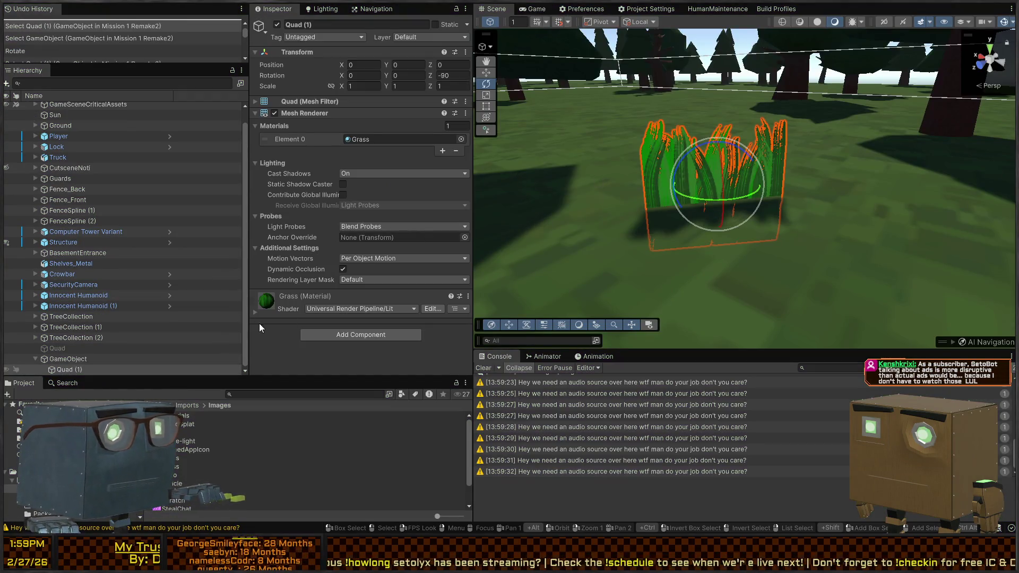
{"action": "left_click", "coordinate": [78, 361]}
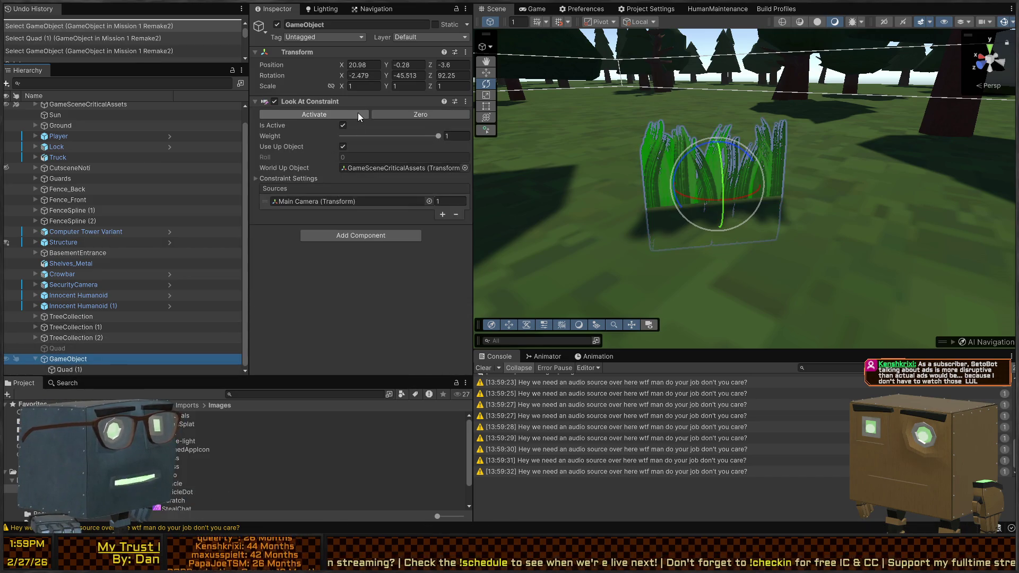
{"action": "left_click", "coordinate": [277, 178]}
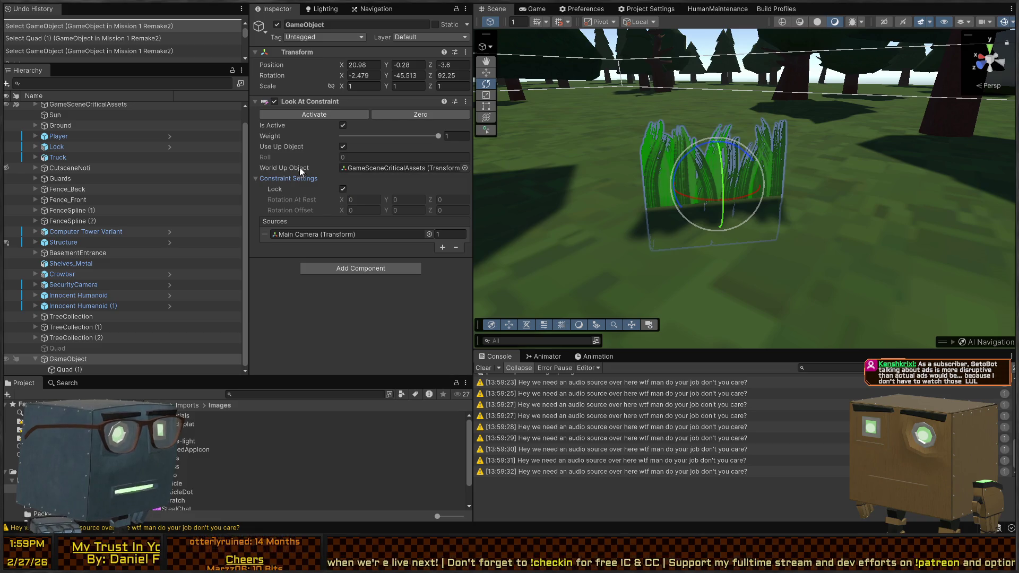
{"action": "right_click", "coordinate": [339, 101]}
{"action": "left_click", "coordinate": [367, 147]}
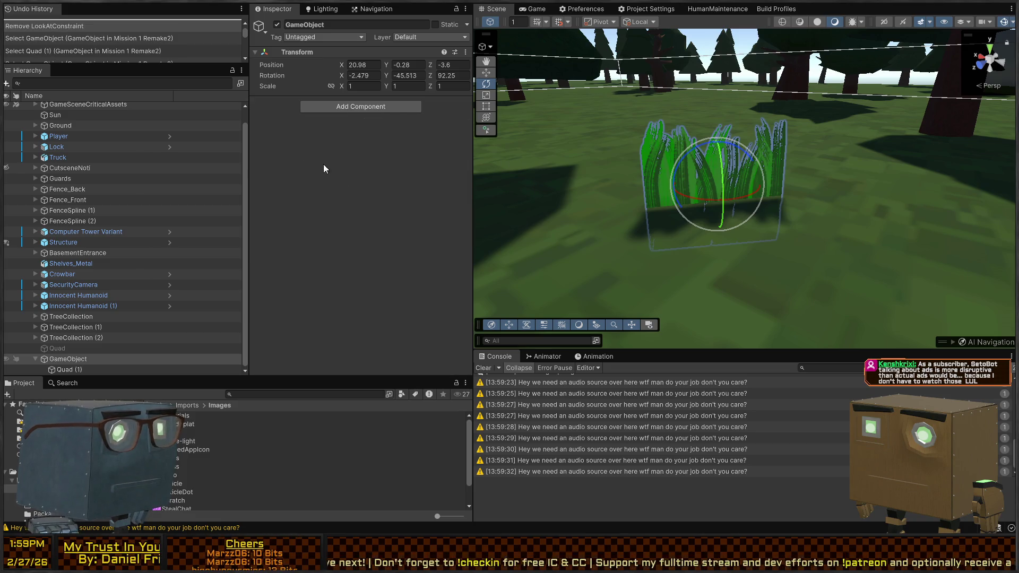
{"action": "key", "text": "ctrl+z"}
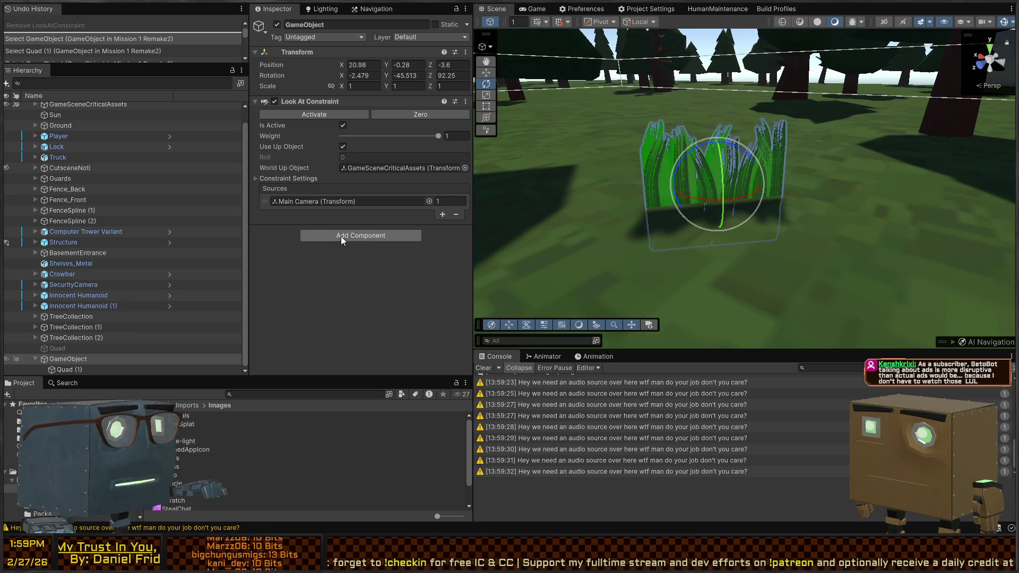
{"action": "left_click", "coordinate": [341, 238]}
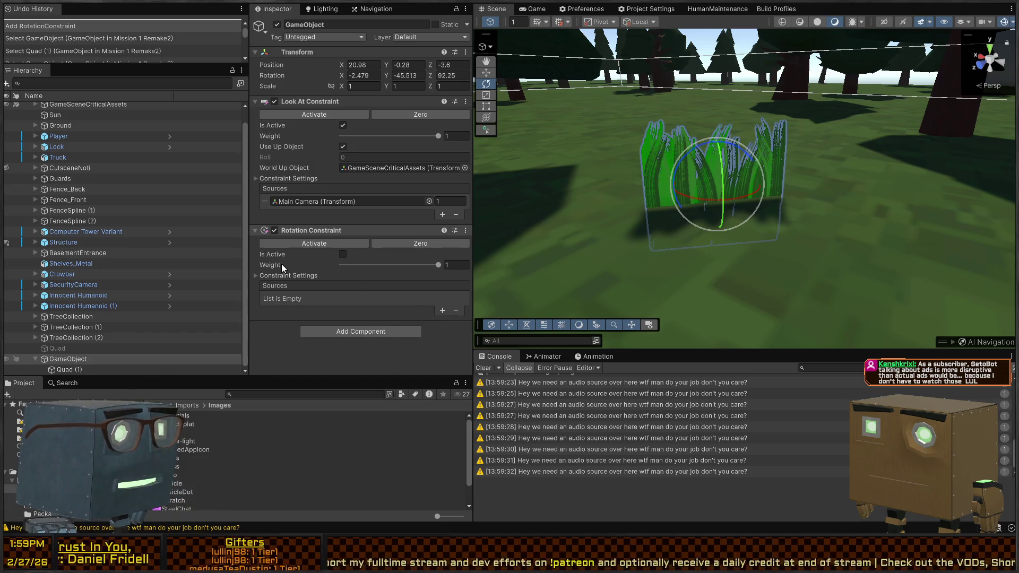
Unfreeze Y and Z on the Rotation Constraint, activate it, and start a playtest
{"action": "left_click", "coordinate": [276, 276]}
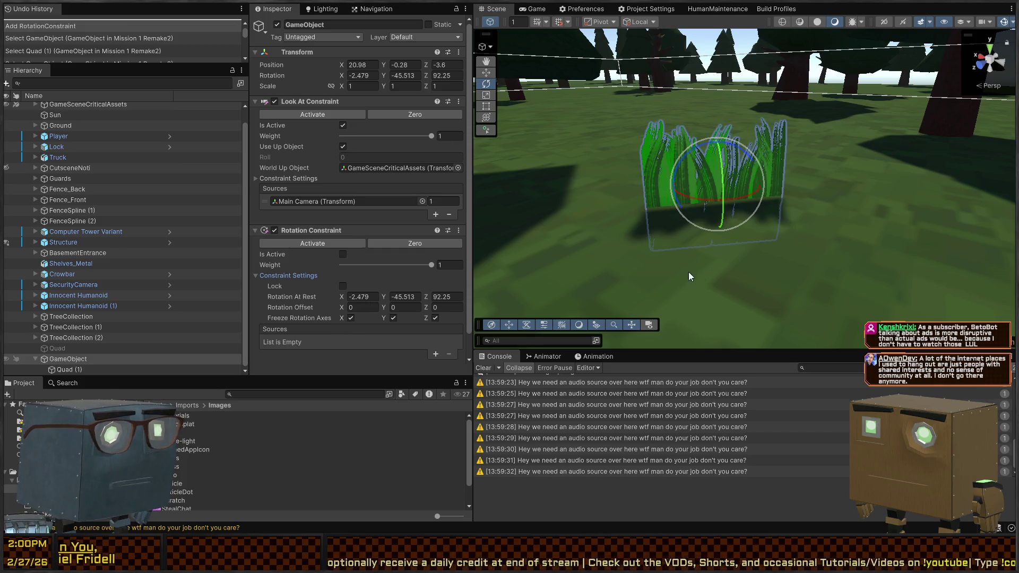
{"action": "key", "text": "w"}
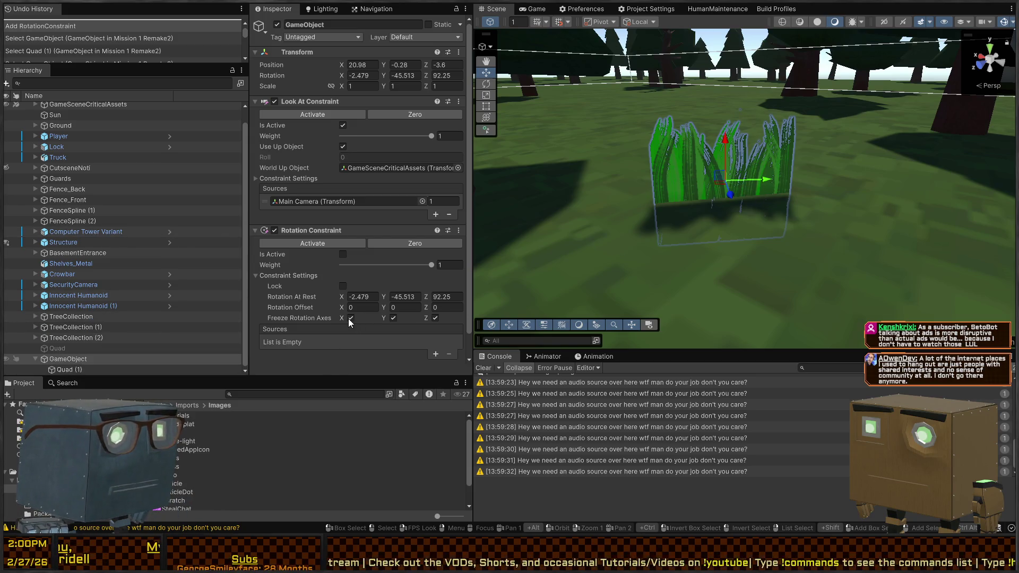
{"action": "left_click", "coordinate": [394, 318]}
{"action": "left_click", "coordinate": [436, 318]}
{"action": "left_click", "coordinate": [298, 244]}
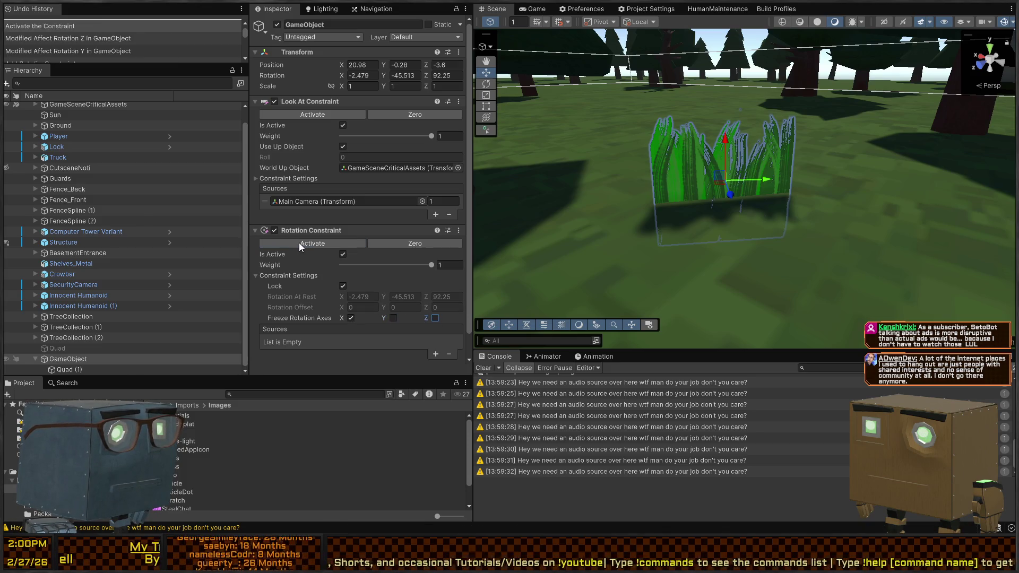
{"action": "key", "text": "ctrl+p"}
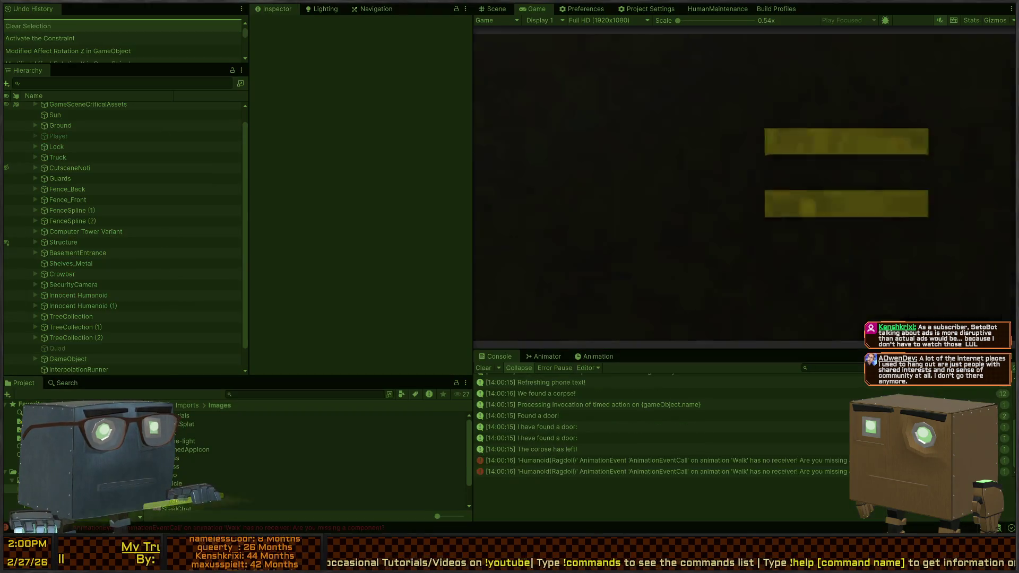
Walk the player across the grass to the clump, then switch to the Scene view and select the grass quad
{"action": "key", "text": "w"}
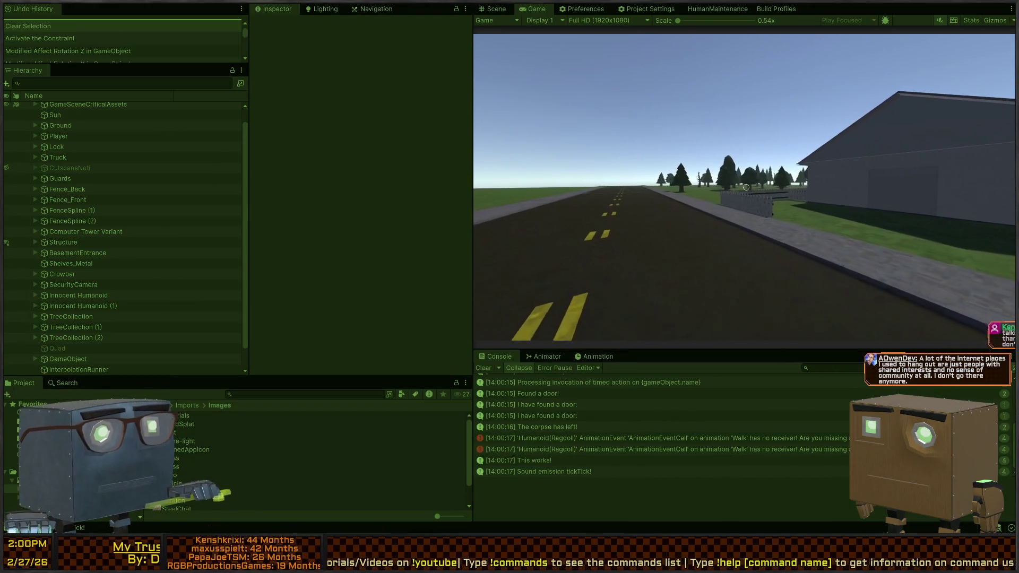
{"action": "key", "text": "w"}
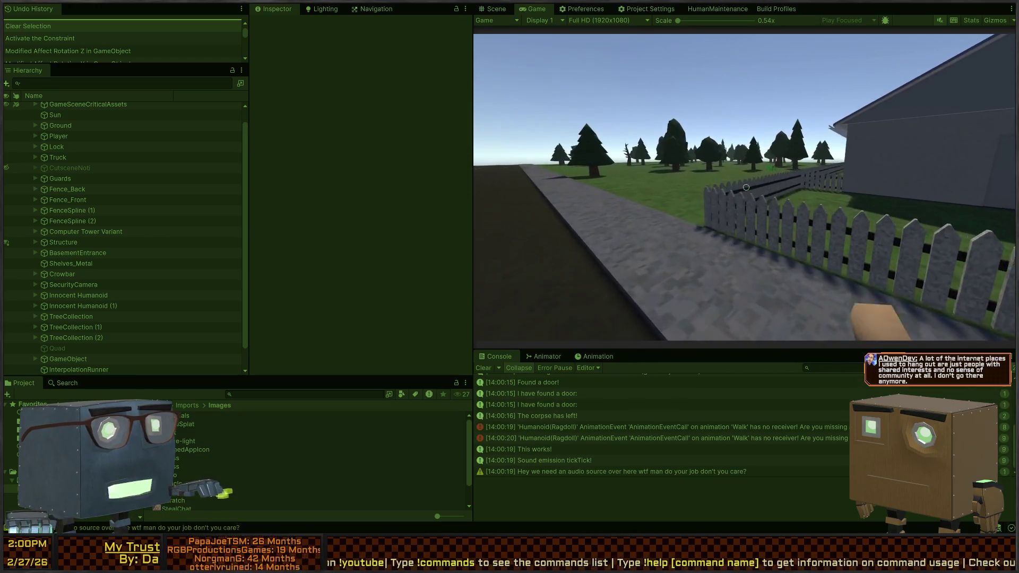
{"action": "key", "text": "w"}
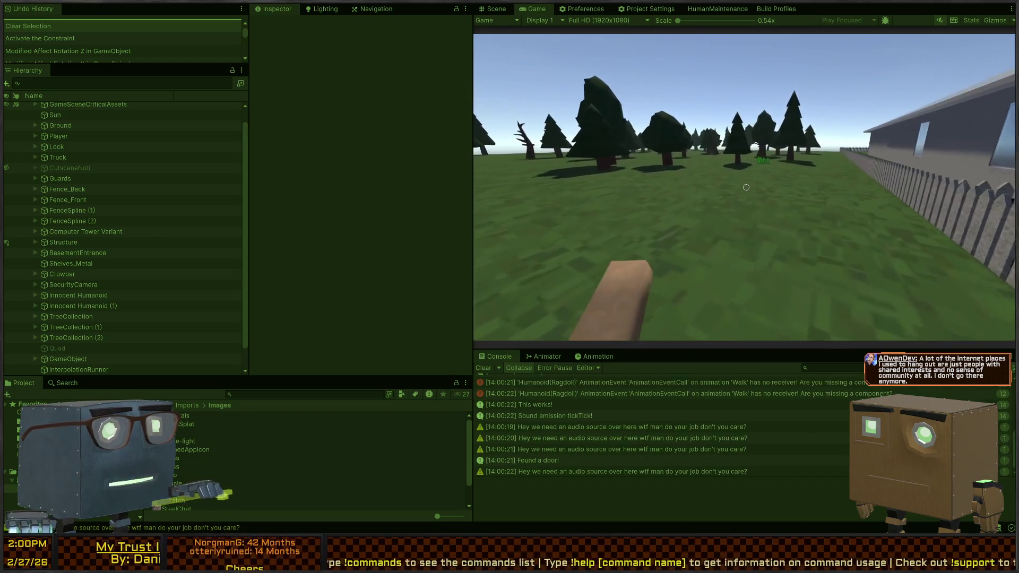
{"action": "key", "text": "w"}
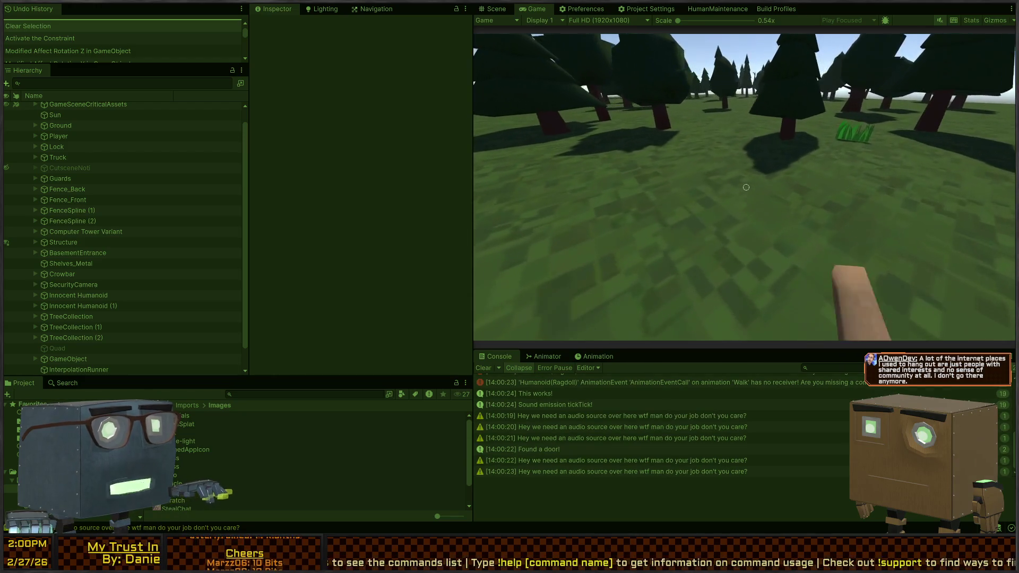
{"action": "key", "text": "w"}
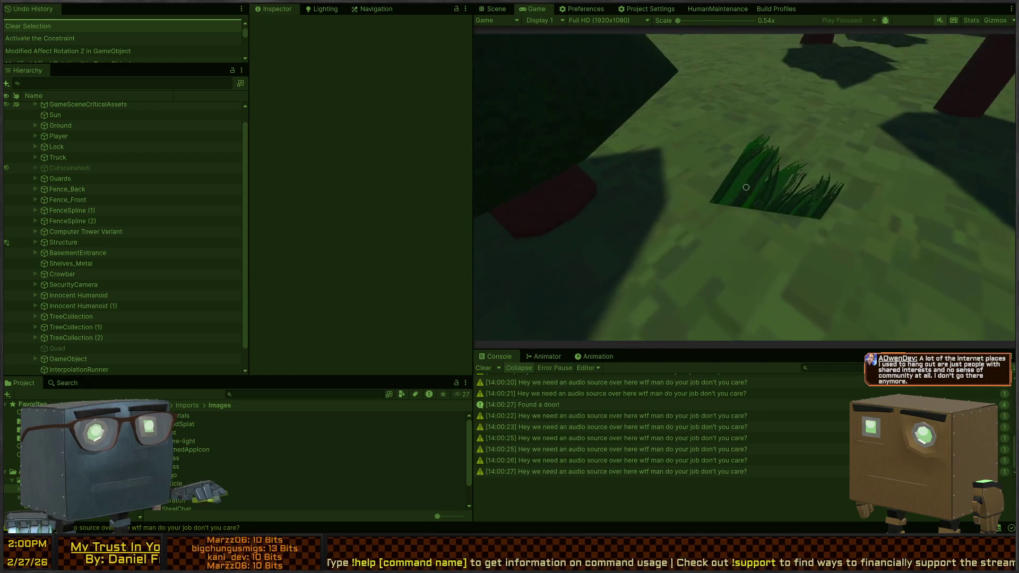
{"action": "key", "text": "ctrl+1"}
{"action": "left_click", "coordinate": [709, 184]}
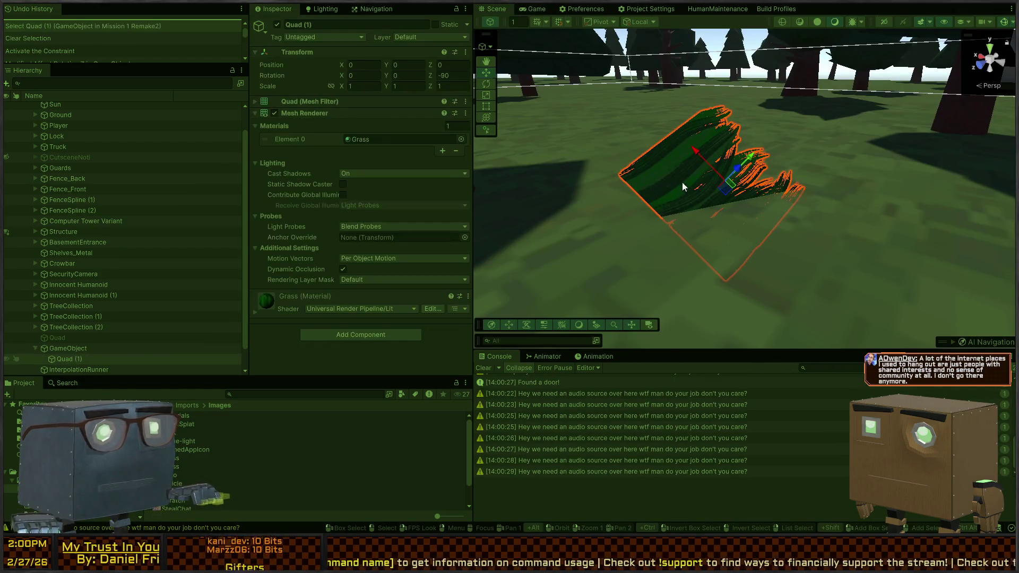
{"action": "left_click", "coordinate": [87, 348]}
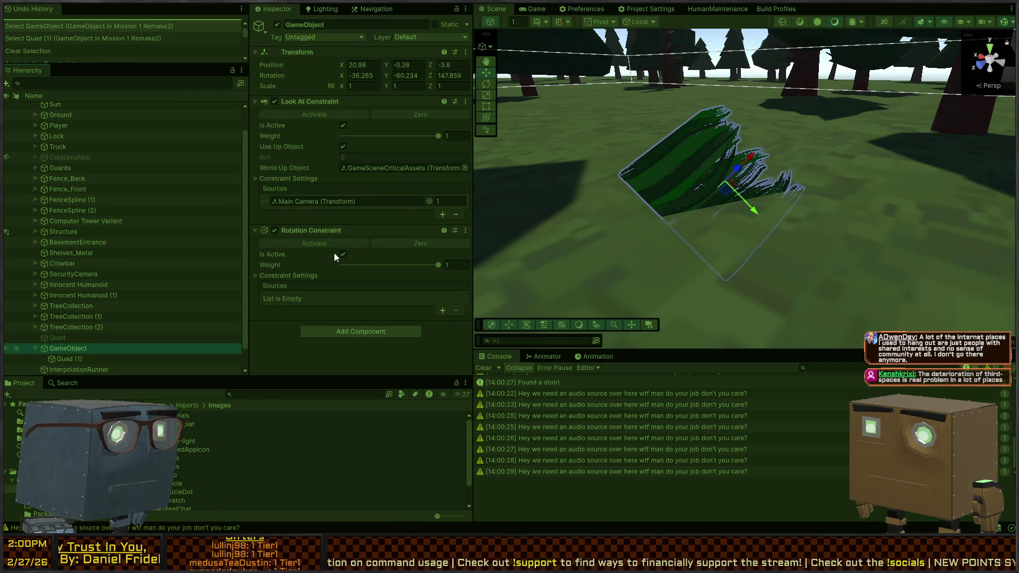
{"action": "left_click", "coordinate": [283, 275]}
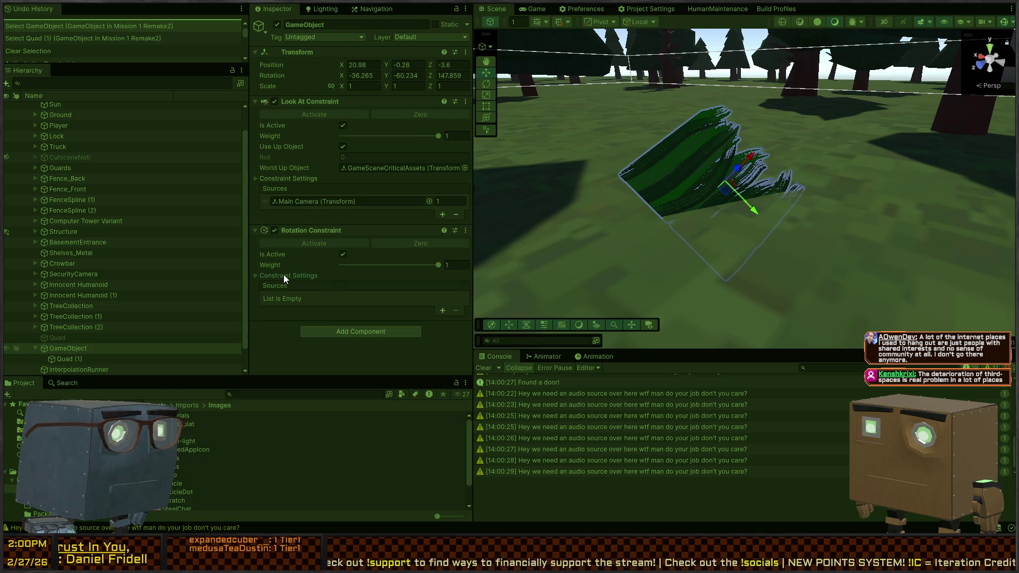
{"action": "left_click", "coordinate": [283, 275]}
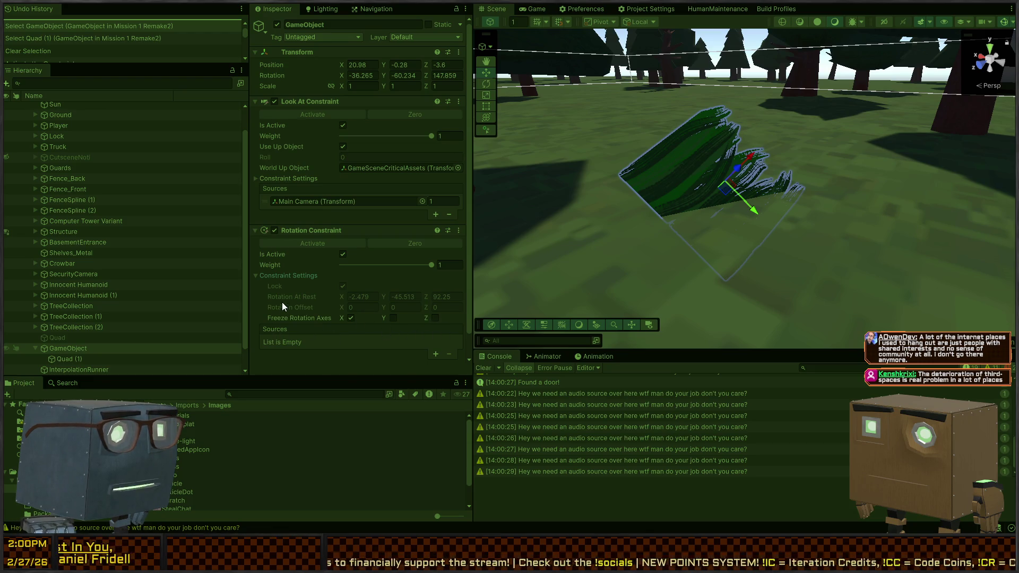
Exit Play mode and give the parent GameObject's Rotation Constraint one empty source at weight 1
{"action": "key", "text": "ctrl+p"}
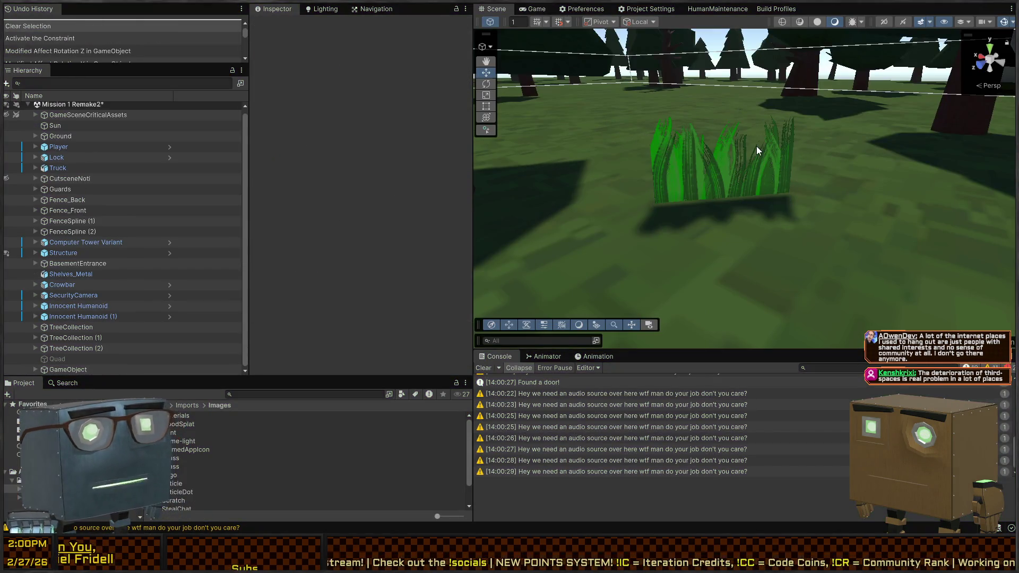
{"action": "left_click", "coordinate": [757, 169]}
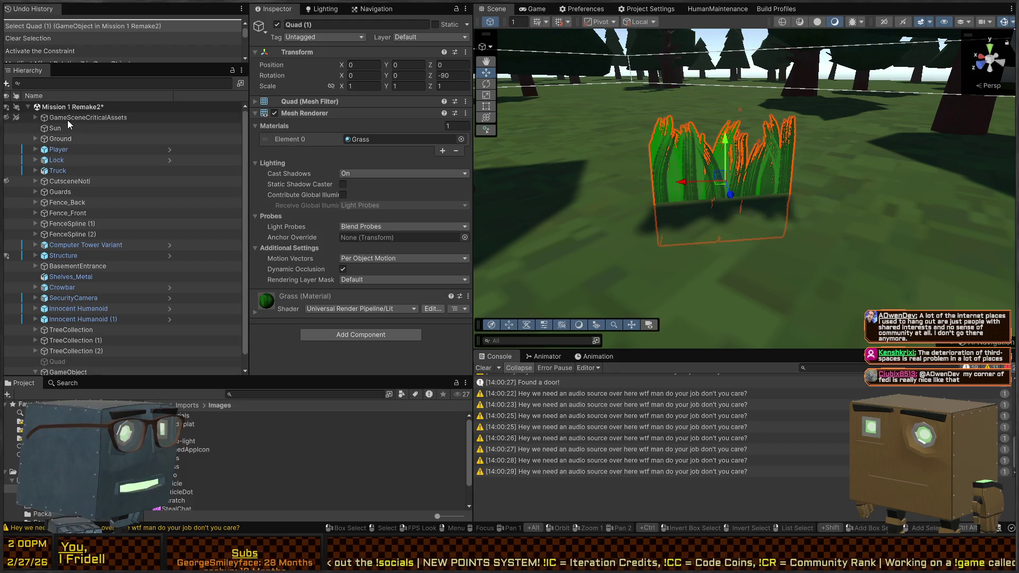
{"action": "scroll", "coordinate": [109, 339], "scroll_direction": "down", "scroll_amount": 1}
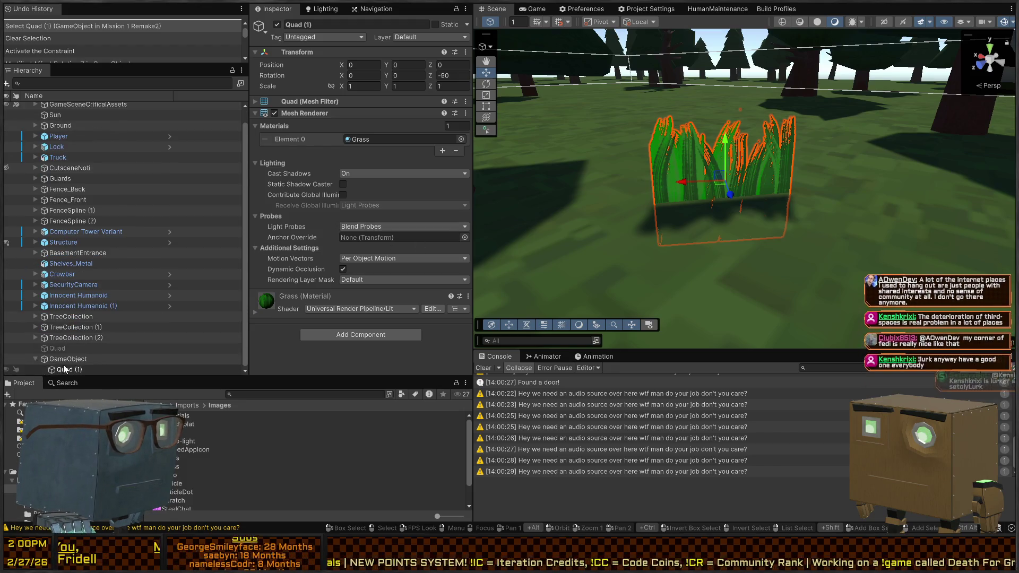
{"action": "left_click", "coordinate": [69, 359]}
{"action": "scroll", "coordinate": [61, 123], "scroll_direction": "up", "scroll_amount": 1}
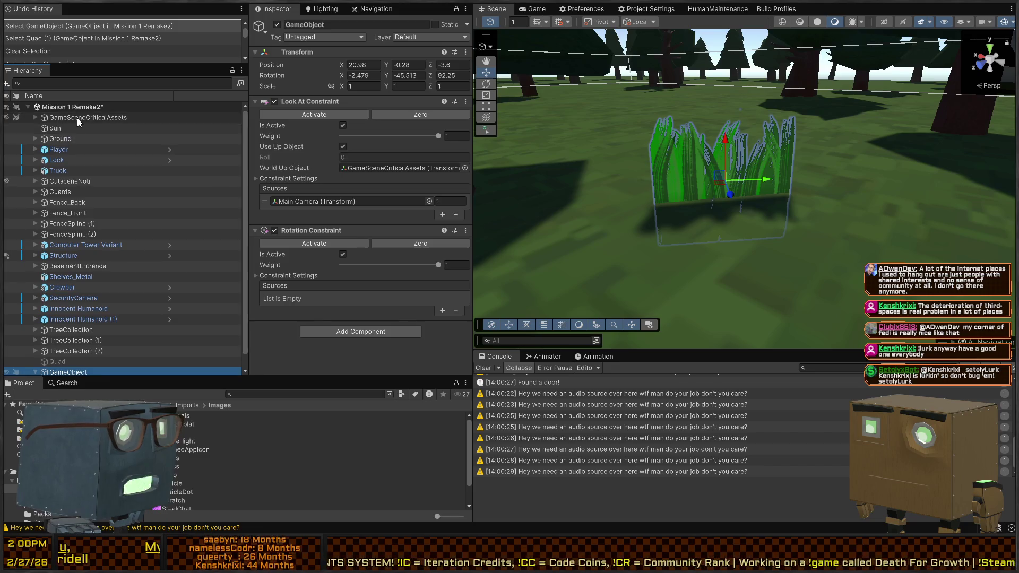
{"action": "left_click", "coordinate": [442, 310]}
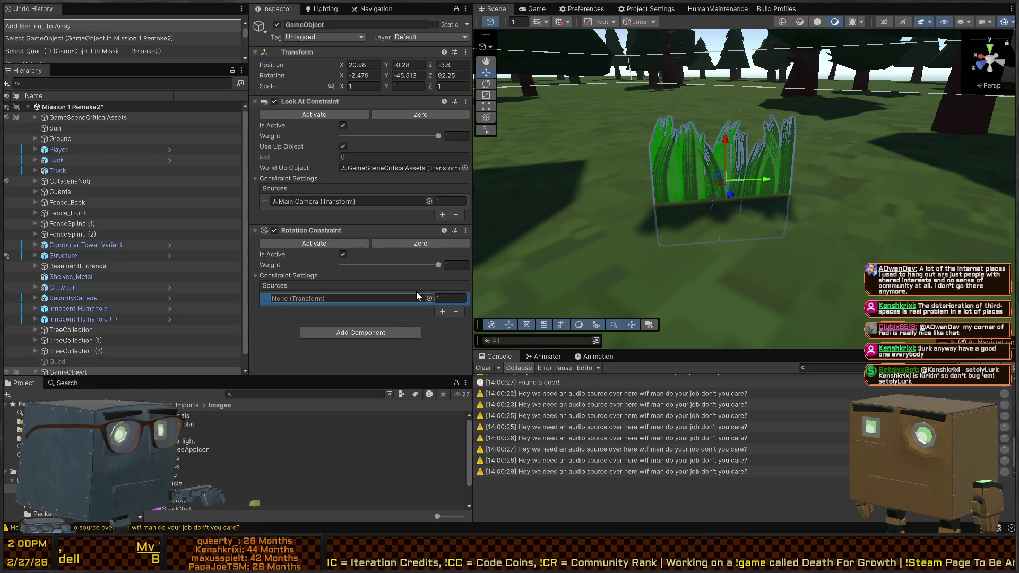
Make GameSceneCriticalAssets the Rotation Constraint's source at weight 1, activate it, and enter Play mode
{"action": "left_click_drag", "start_coordinate": [88, 117], "coordinate": [325, 298]}
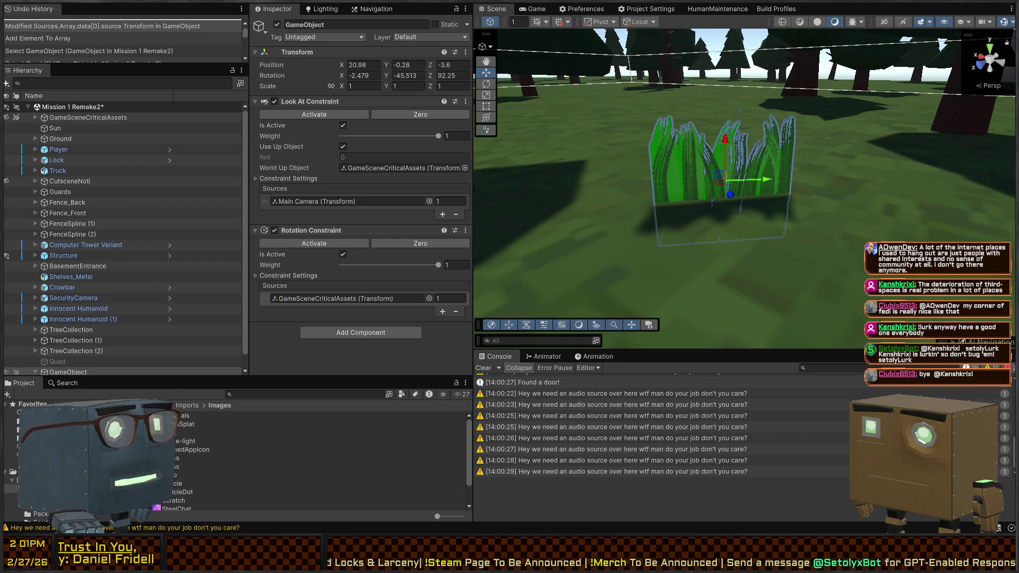
{"action": "left_click_drag", "start_coordinate": [739, 218], "coordinate": [739, 218]}
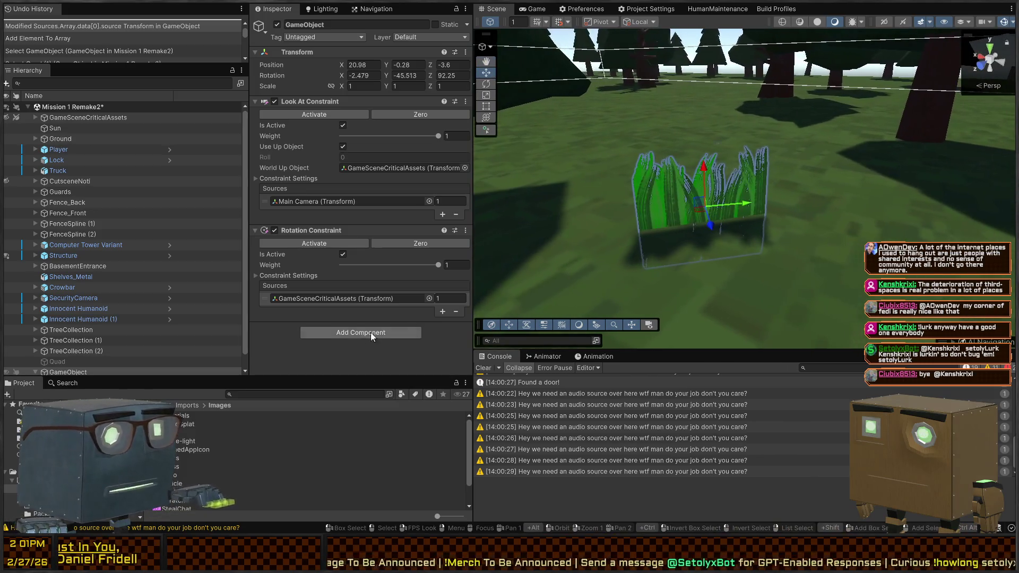
{"action": "left_click", "coordinate": [344, 243]}
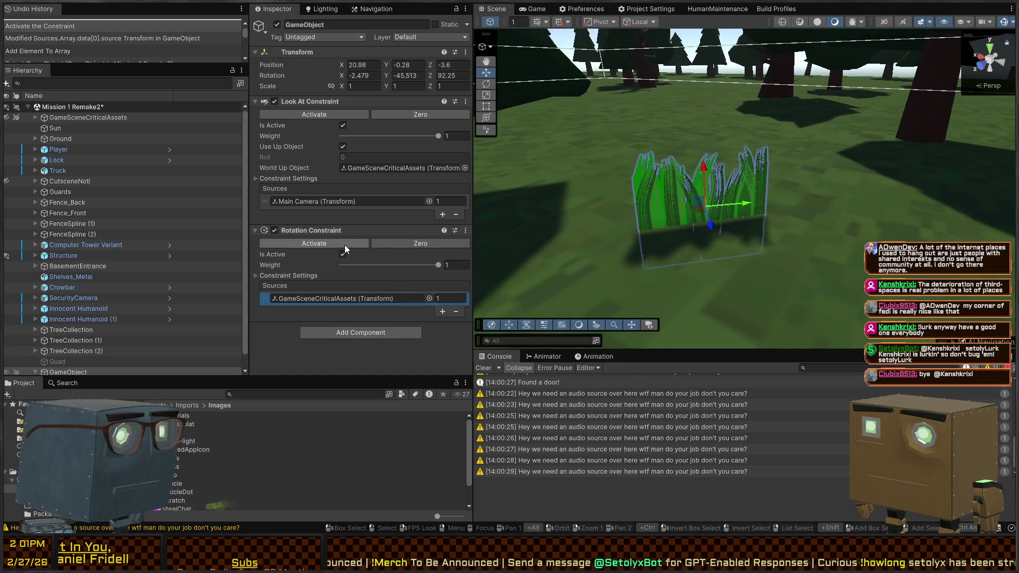
{"action": "key", "text": "ctrl+p"}
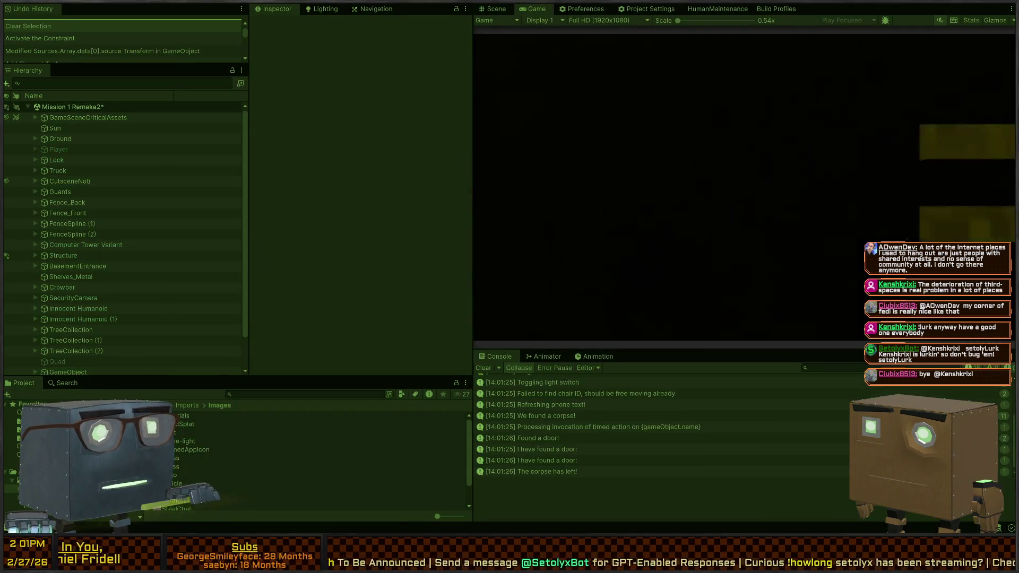
Walk off the road and across the lawn up to the grass tuft, then exit Play mode
{"action": "key", "text": "w"}
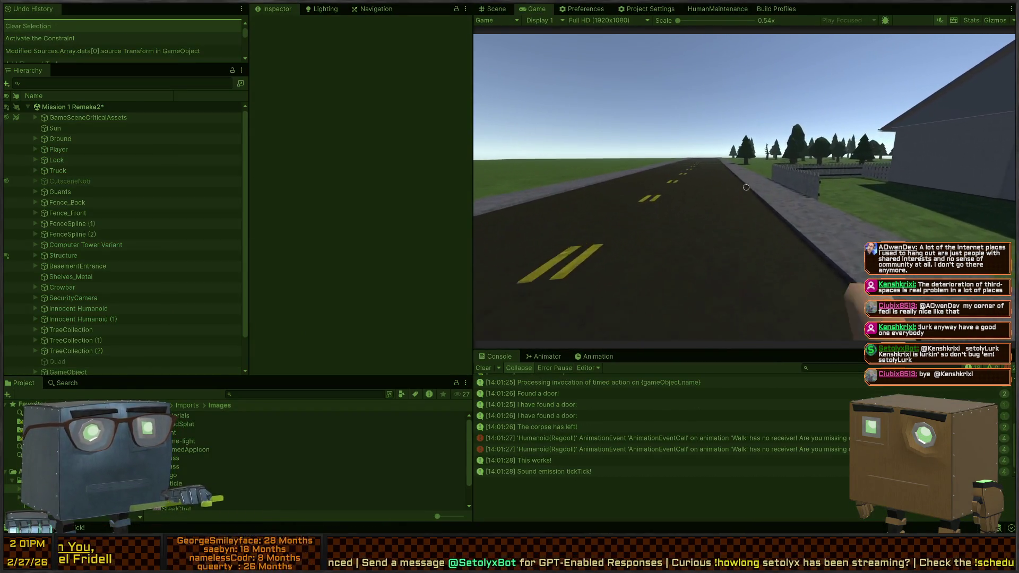
{"action": "key", "text": "w"}
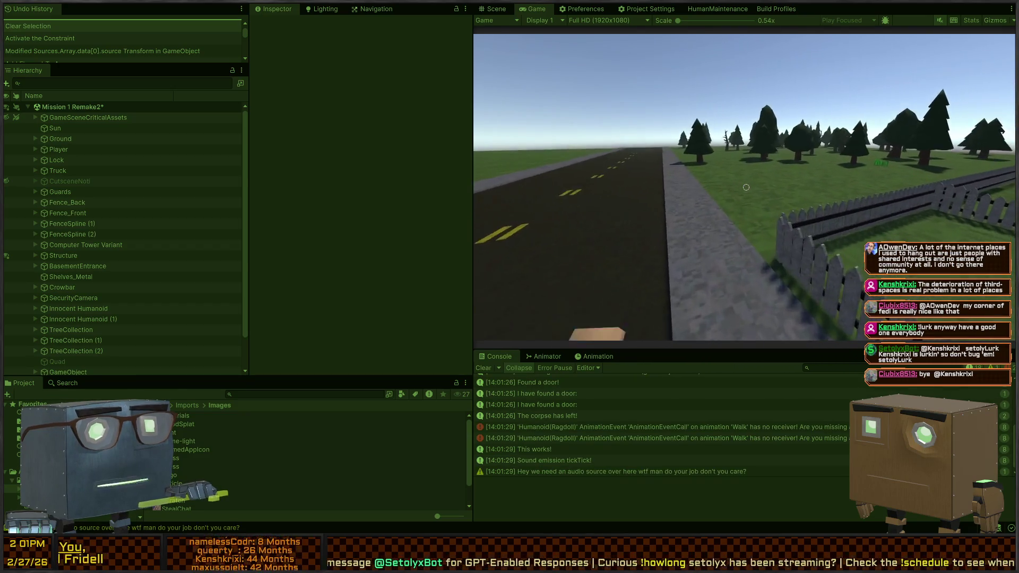
{"action": "key", "text": "w"}
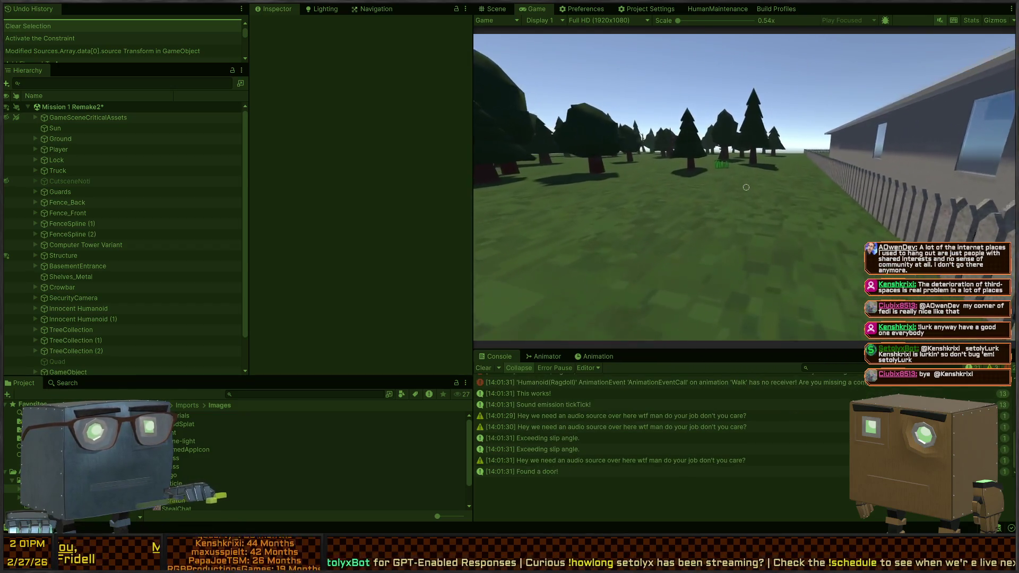
{"action": "key", "text": "w"}
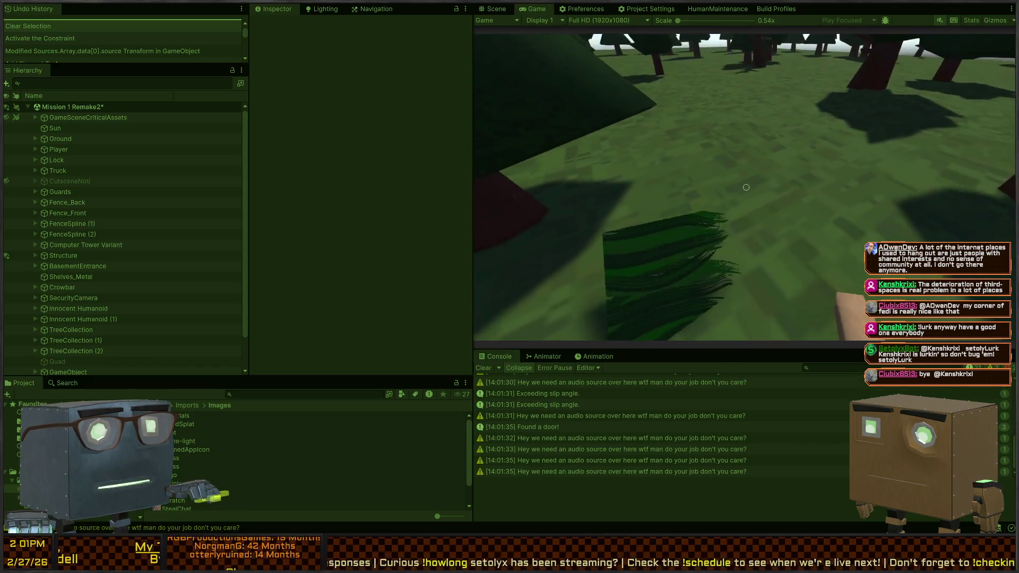
{"action": "key", "text": "ctrl+p"}
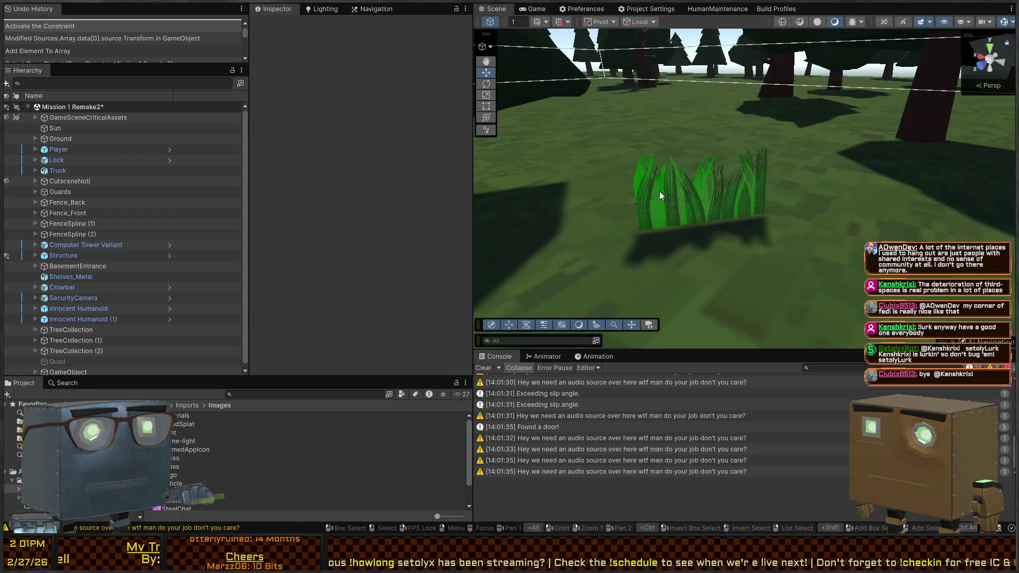
Review the parent GameObject's constraints and Quad (1)'s components, then switch to the Billboard Renderer manual
{"action": "left_click", "coordinate": [658, 191]}
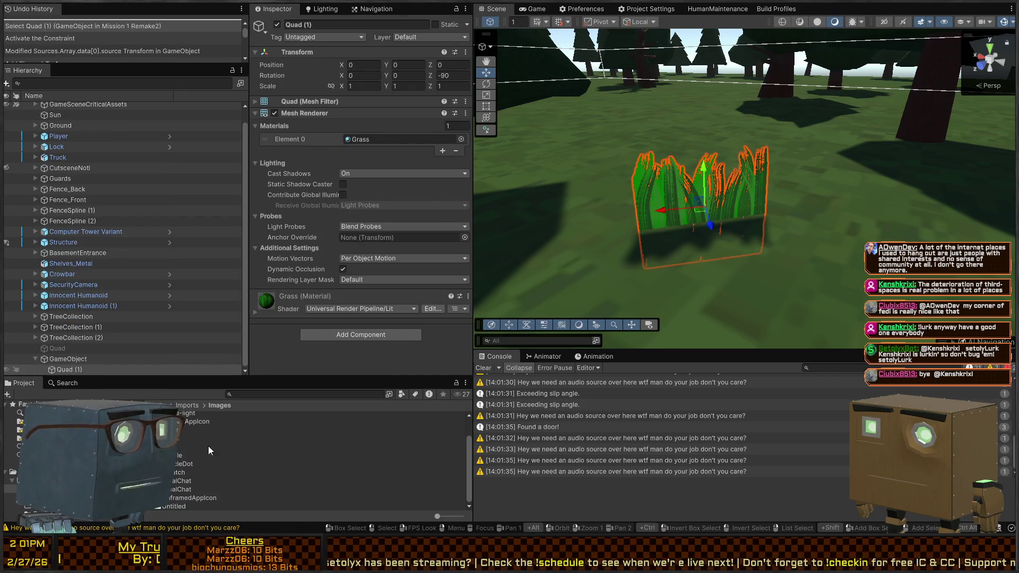
{"action": "left_click", "coordinate": [68, 359]}
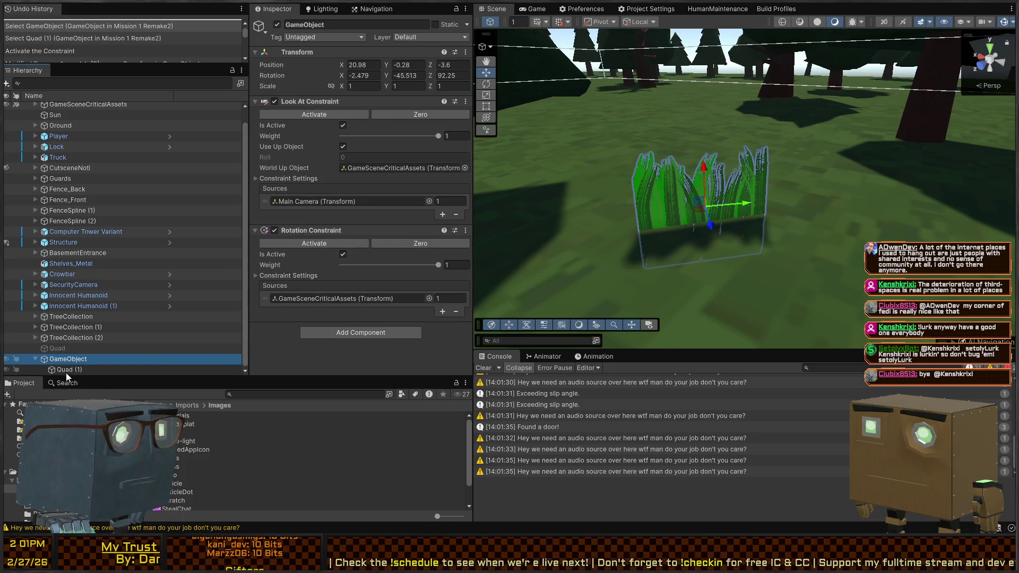
{"action": "left_click", "coordinate": [64, 370]}
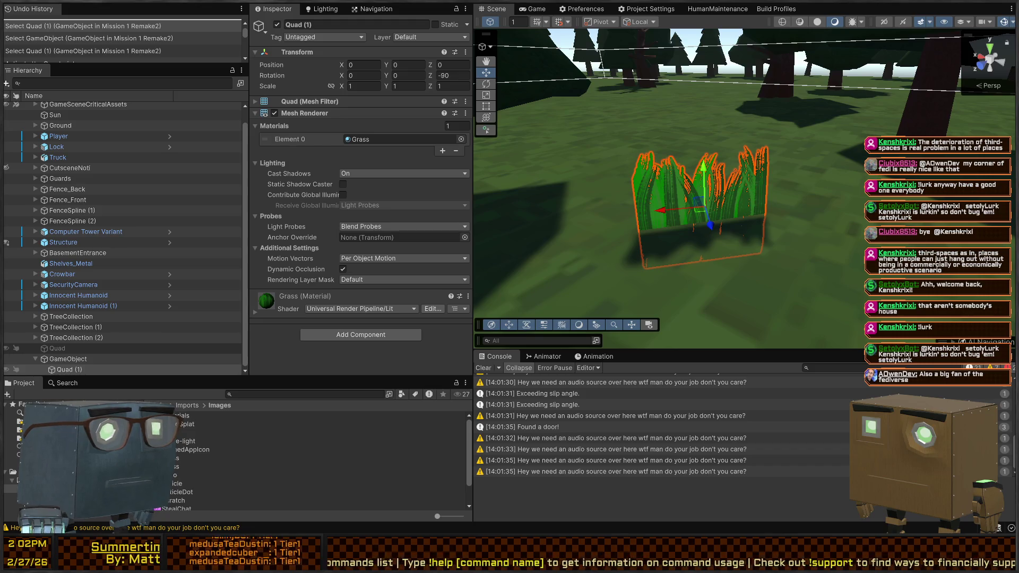
{"action": "key", "text": "alt+Tab"}
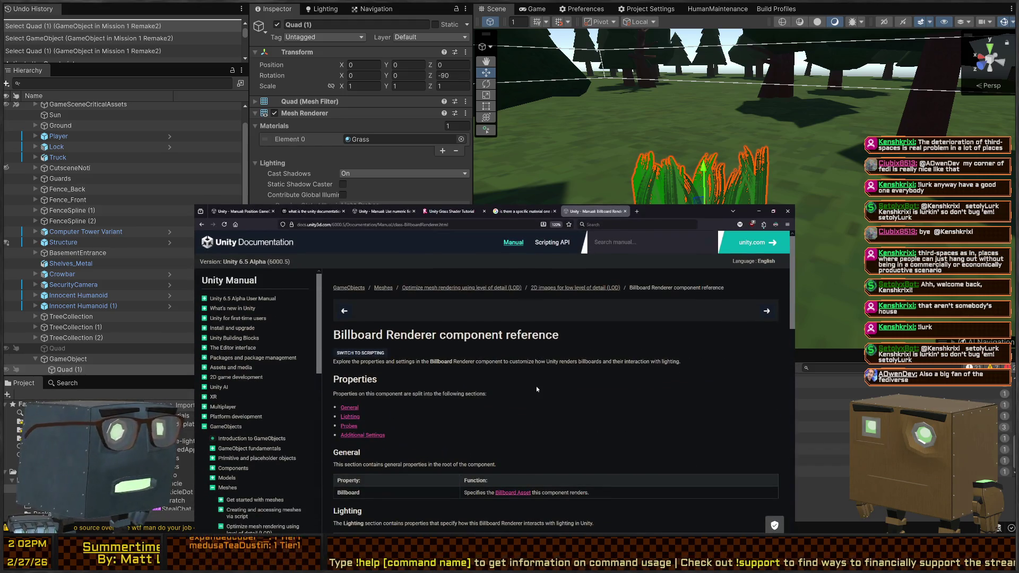
{"action": "scroll", "coordinate": [381, 381], "scroll_direction": "down", "scroll_amount": 2}
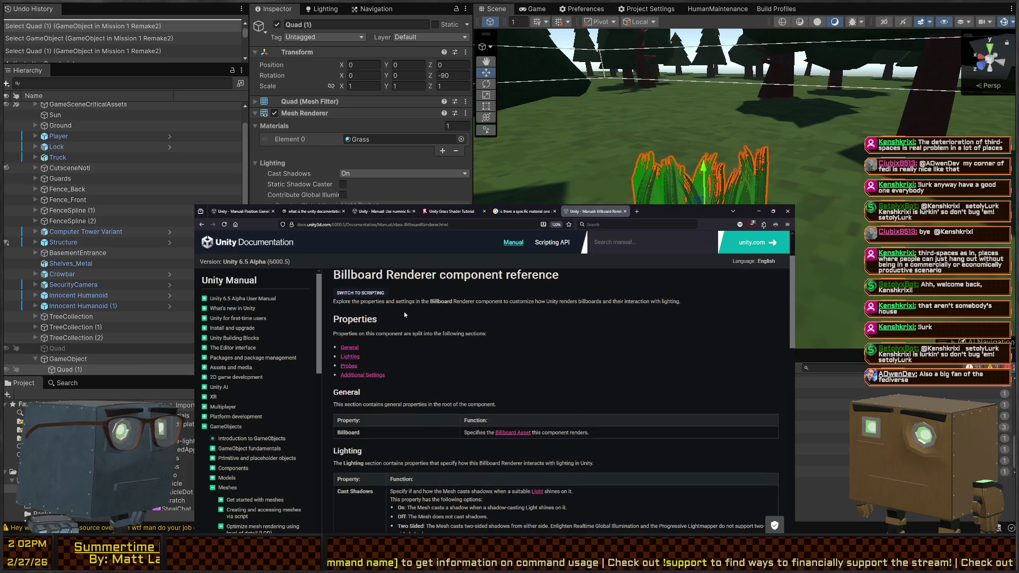
{"action": "scroll", "coordinate": [380, 348], "scroll_direction": "down", "scroll_amount": 3}
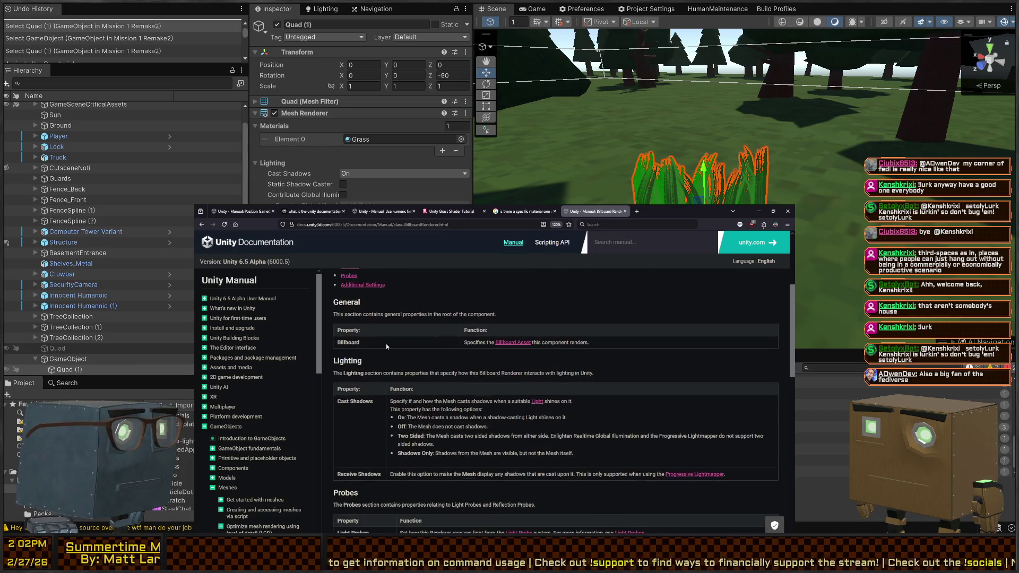
{"action": "scroll", "coordinate": [413, 337], "scroll_direction": "up", "scroll_amount": 4}
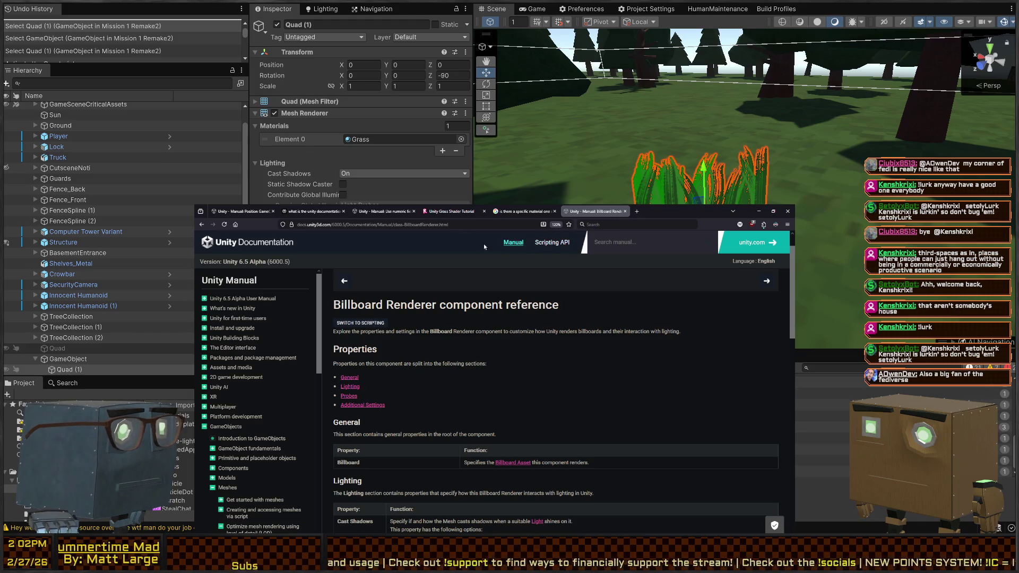
{"action": "scroll", "coordinate": [381, 371], "scroll_direction": "down", "scroll_amount": 4}
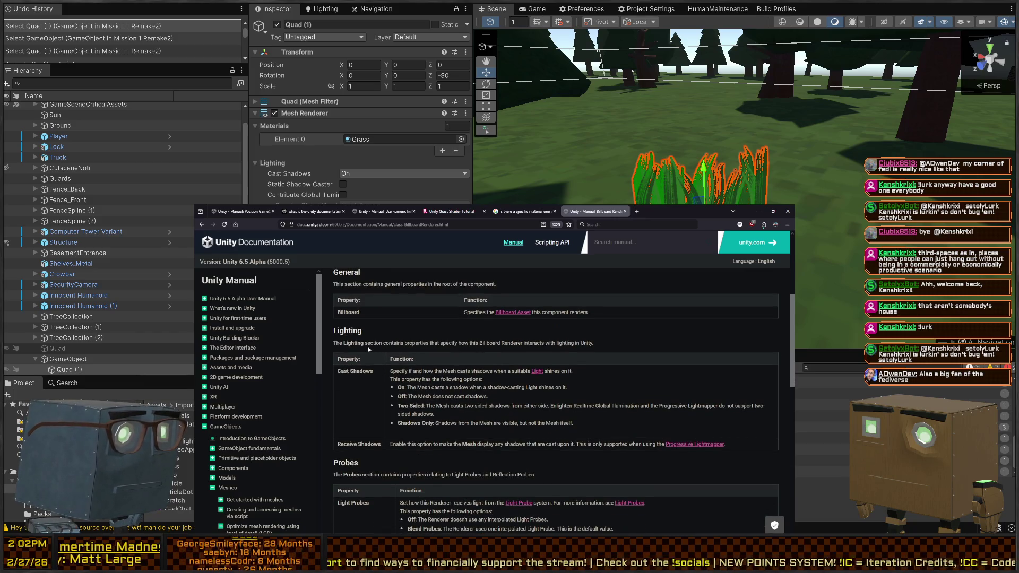
{"action": "scroll", "coordinate": [381, 344], "scroll_direction": "down", "scroll_amount": 3}
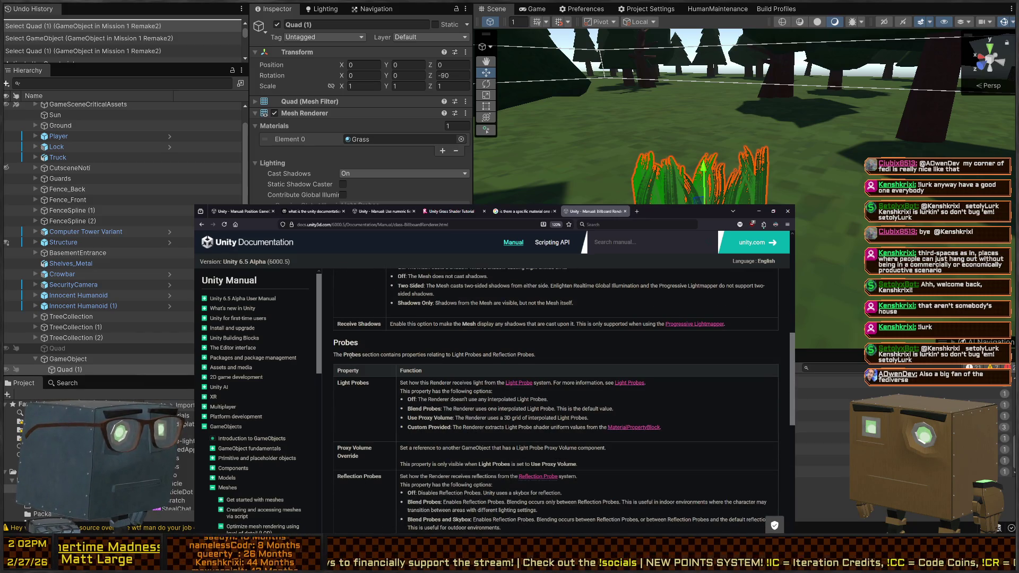
{"action": "scroll", "coordinate": [351, 355], "scroll_direction": "down", "scroll_amount": 10}
{"action": "scroll", "coordinate": [354, 356], "scroll_direction": "up", "scroll_amount": 15}
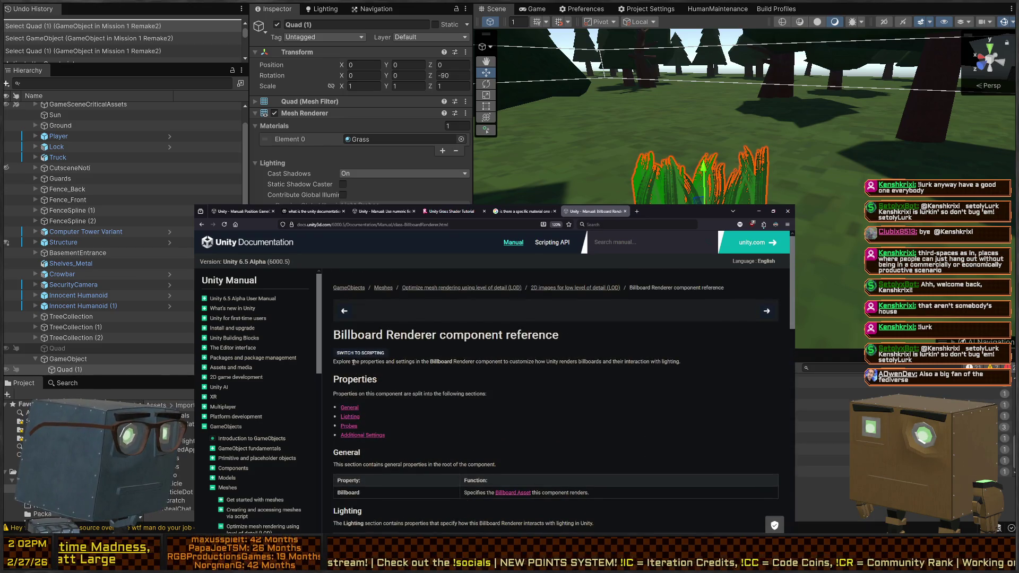
{"action": "scroll", "coordinate": [369, 378], "scroll_direction": "down", "scroll_amount": 2}
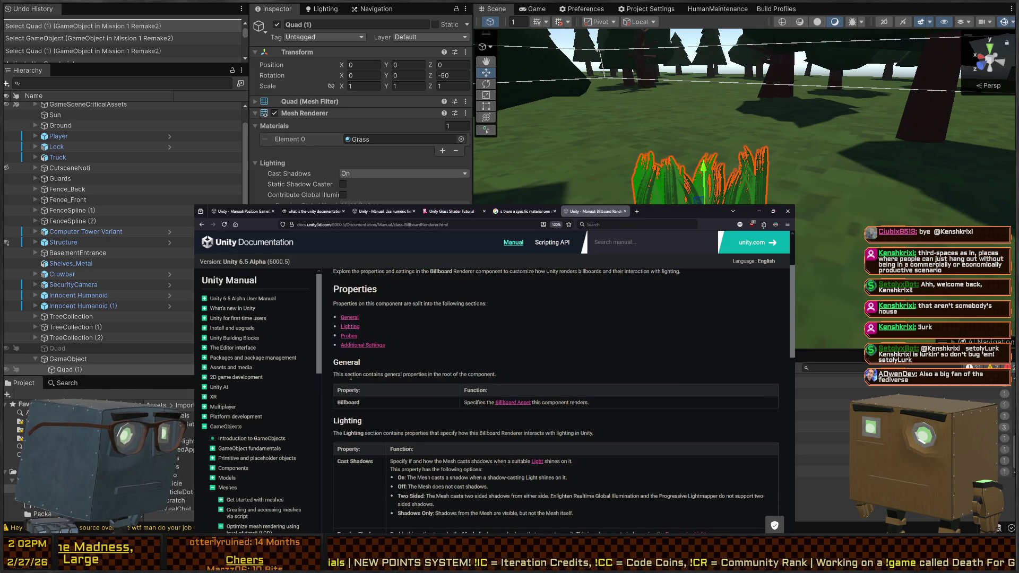
{"action": "scroll", "coordinate": [403, 383], "scroll_direction": "down", "scroll_amount": 1}
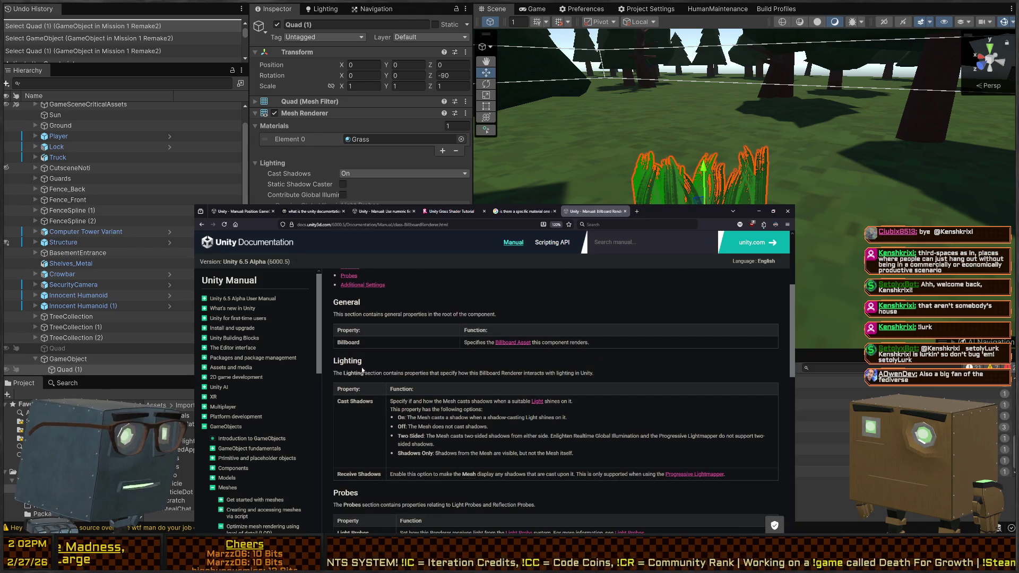
{"action": "scroll", "coordinate": [276, 408], "scroll_direction": "down", "scroll_amount": 4}
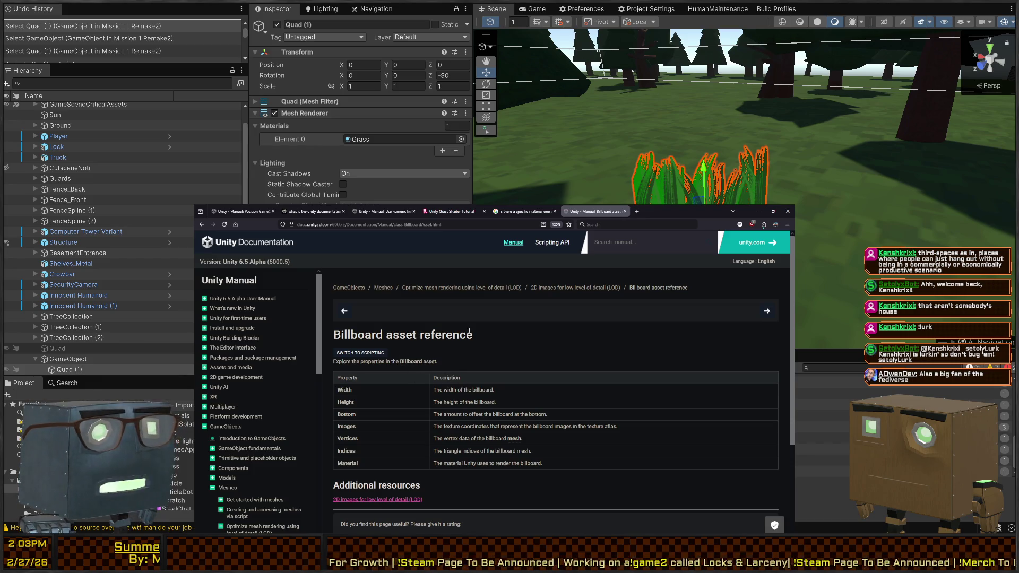
{"action": "key", "text": "alt+Tab"}
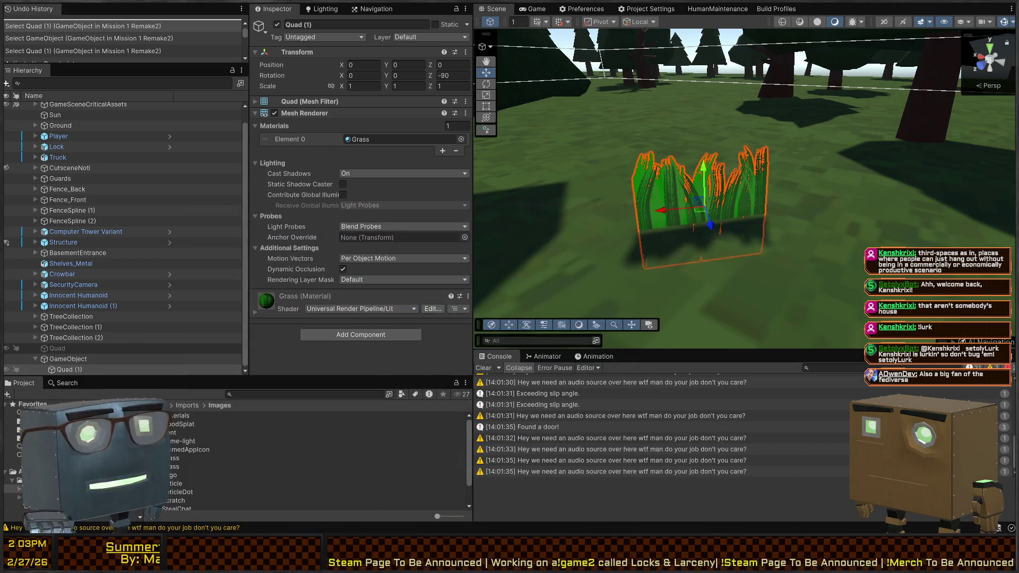
Move the scene view closer to the grass and recheck the parent GameObject and Quad (1)
{"action": "right_click", "coordinate": [647, 199]}
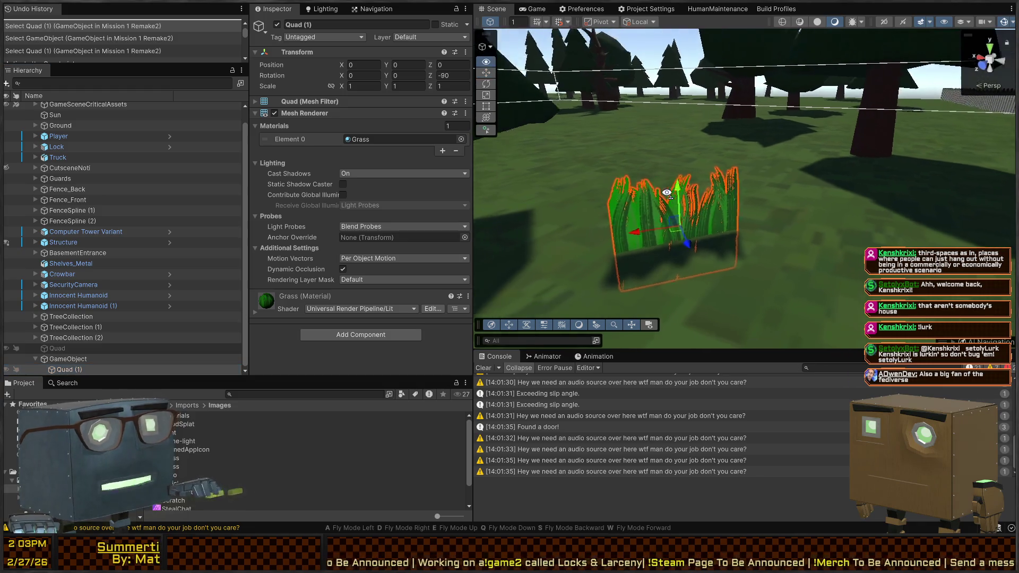
{"action": "right_click", "coordinate": [667, 193]}
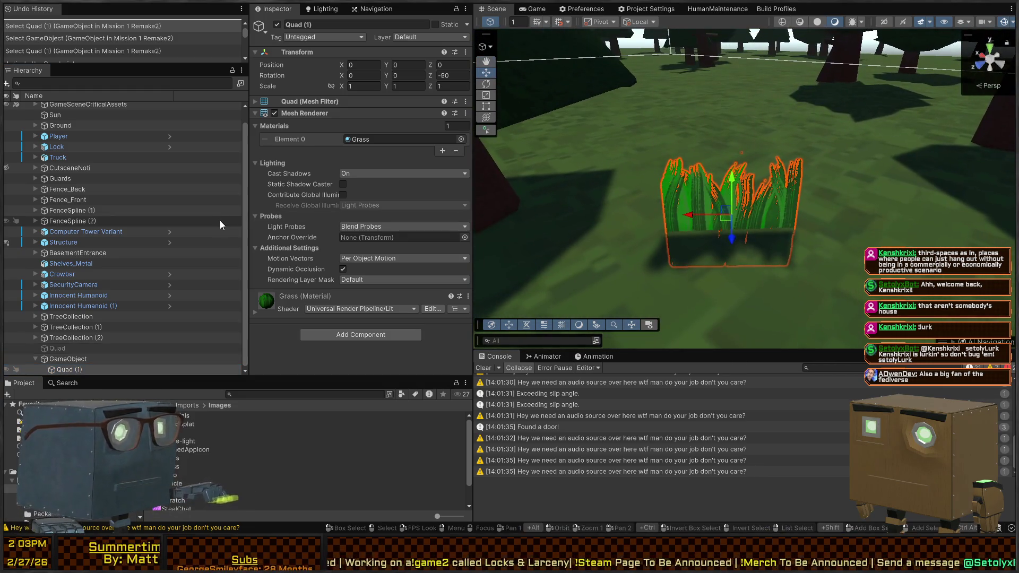
{"action": "left_click", "coordinate": [68, 359]}
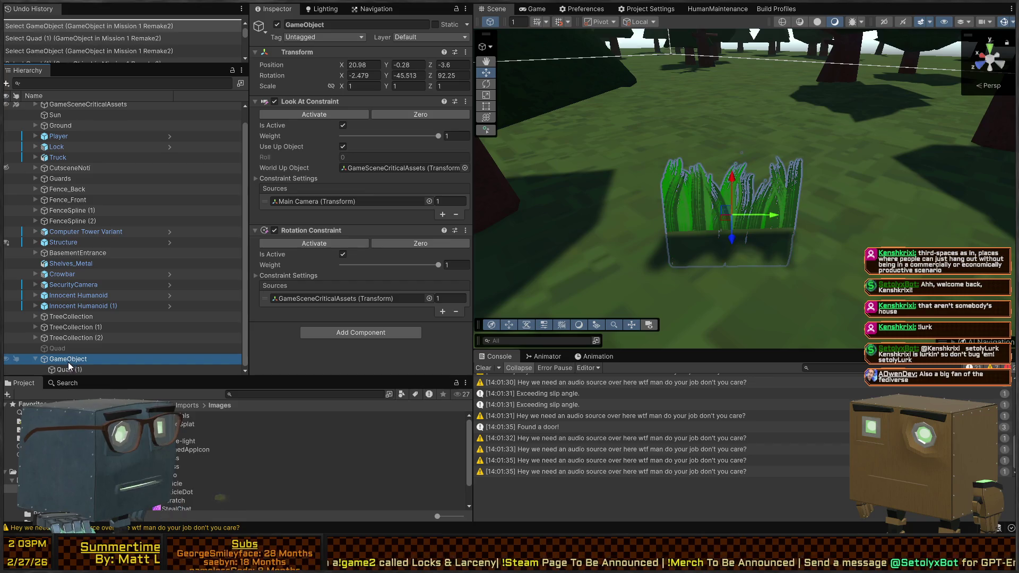
{"action": "left_click", "coordinate": [69, 370]}
Add a Billboard Renderer to Quad (1), select its empty Billboard slot, and view the Grass texture
{"action": "left_click", "coordinate": [355, 333]}
{"action": "type", "text": "billboard"}
{"action": "key", "text": "Return"}
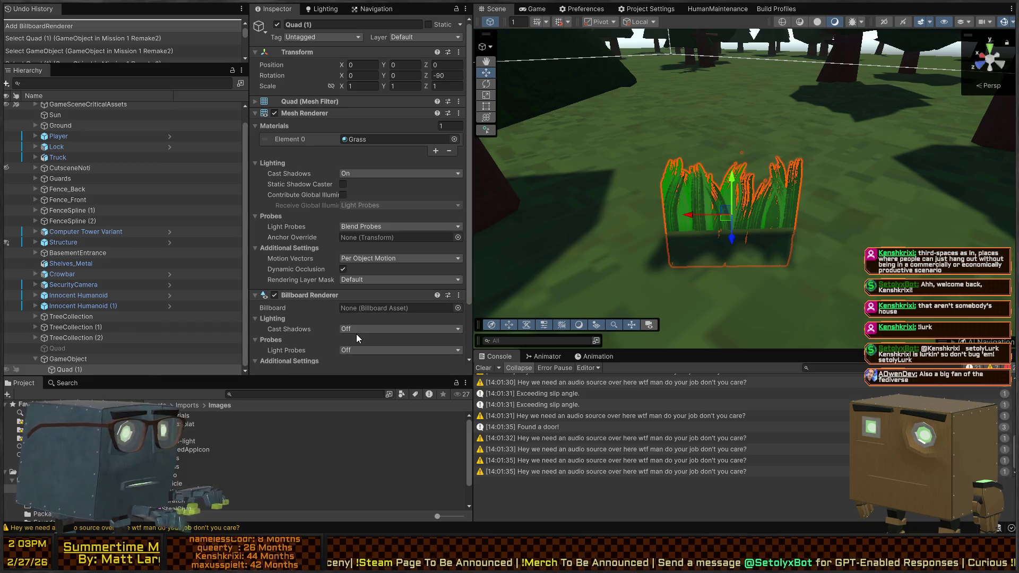
{"action": "scroll", "coordinate": [357, 297], "scroll_direction": "down", "scroll_amount": 3}
{"action": "left_click", "coordinate": [455, 279]}
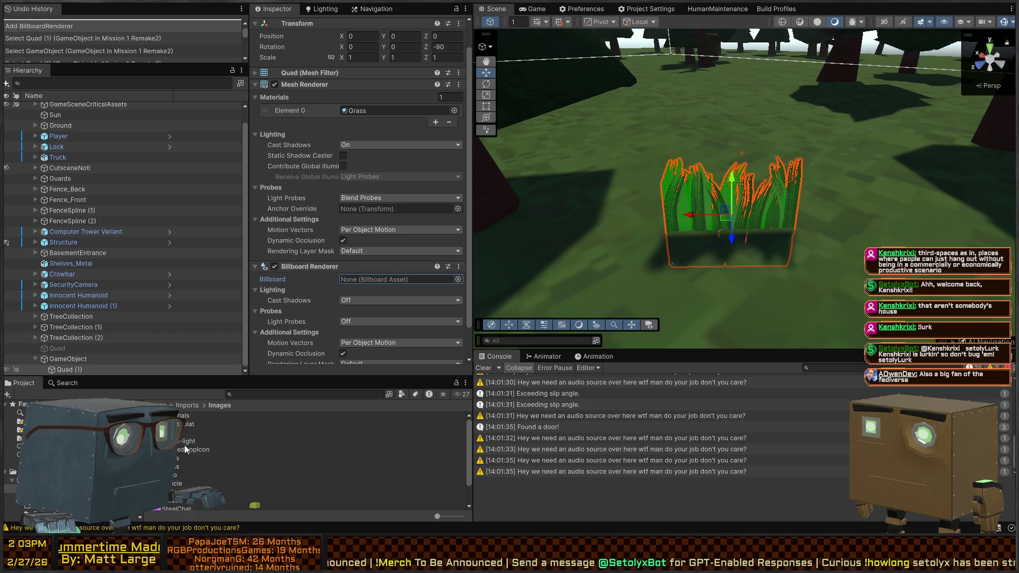
{"action": "left_click", "coordinate": [174, 467]}
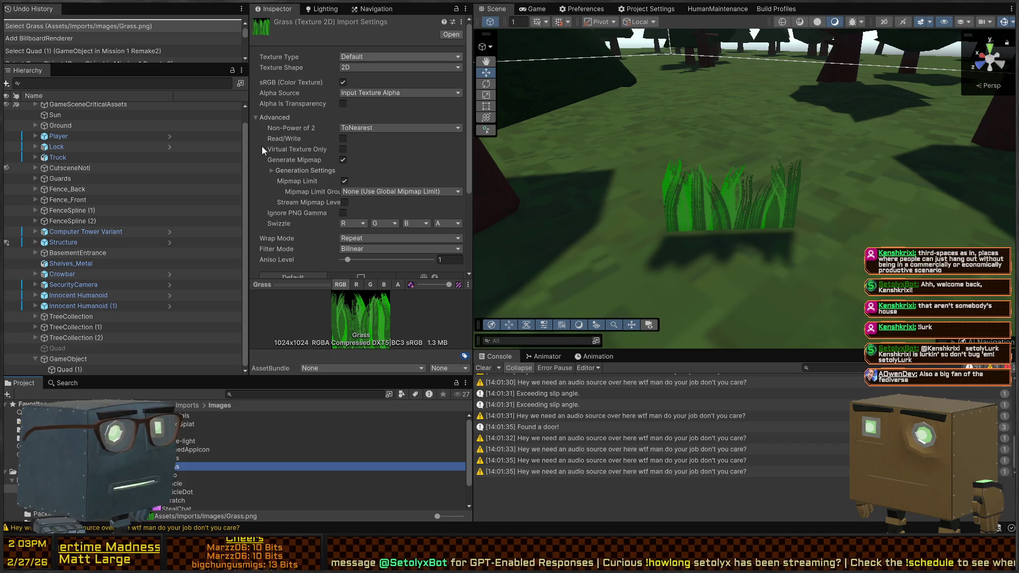
View the ReticleDot texture, then the Logo asset, from the Images folder in the Inspector
{"action": "left_click", "coordinate": [191, 492]}
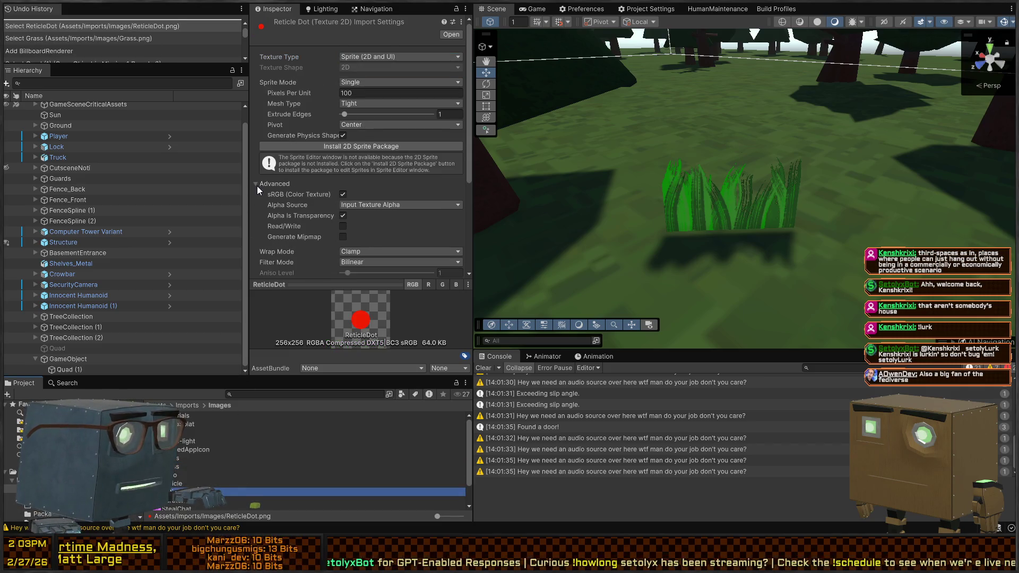
{"action": "left_click", "coordinate": [185, 473]}
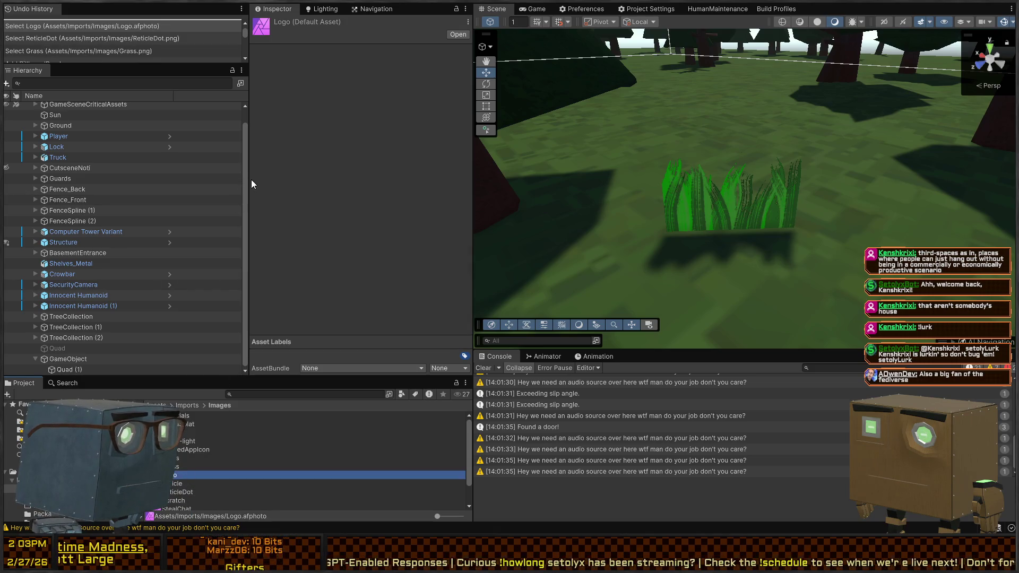
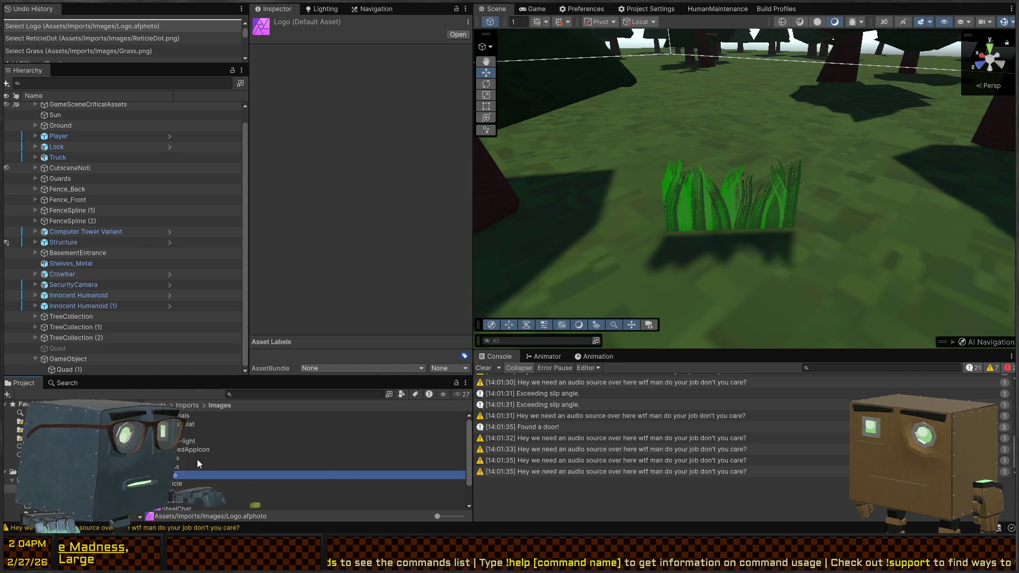
Check the BloodSplat texture's import settings and texture type, then select the grass quad
{"action": "left_click", "coordinate": [187, 424]}
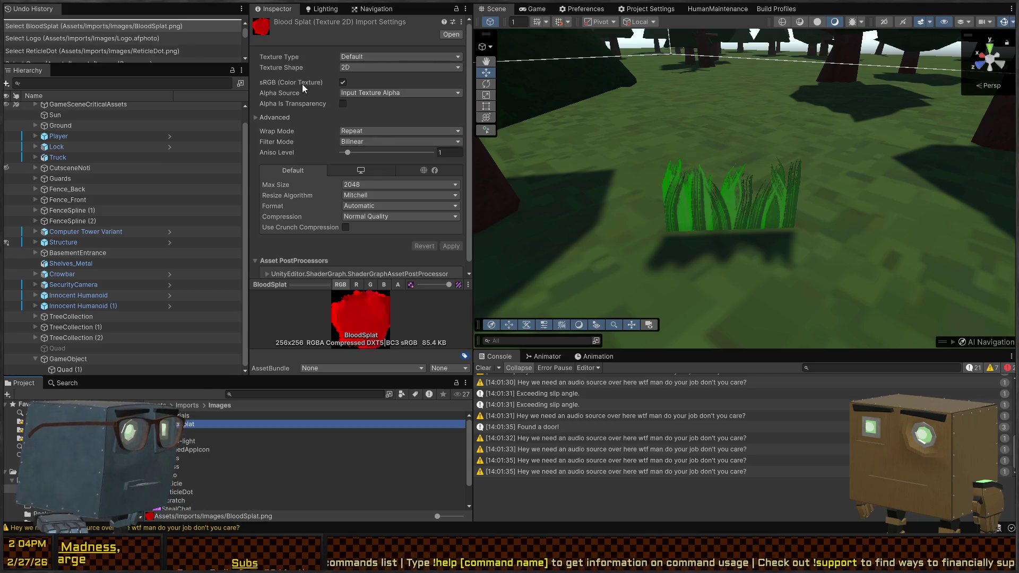
{"action": "left_click", "coordinate": [284, 57]}
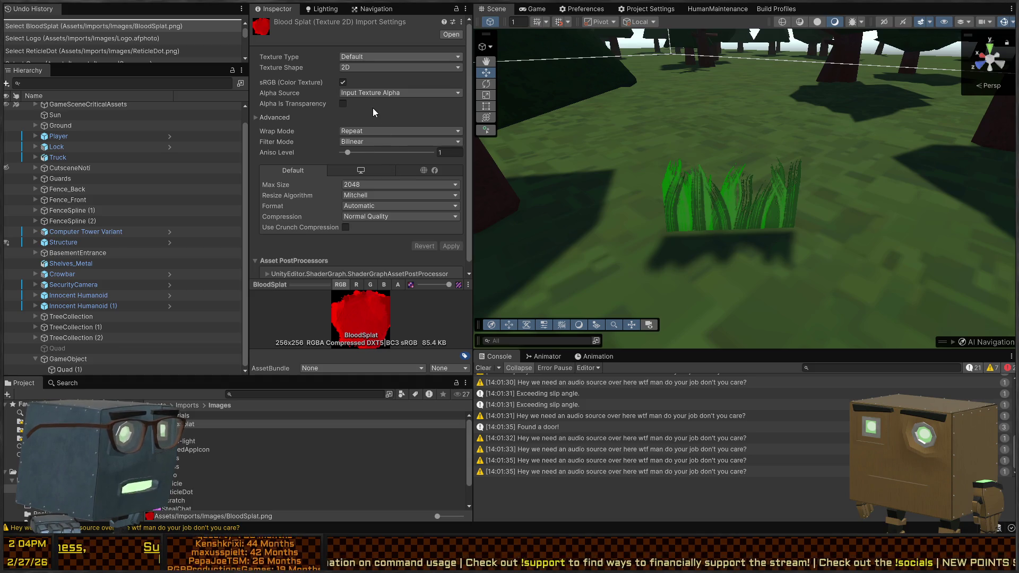
{"action": "scroll", "coordinate": [714, 211], "scroll_direction": "down", "scroll_amount": 5}
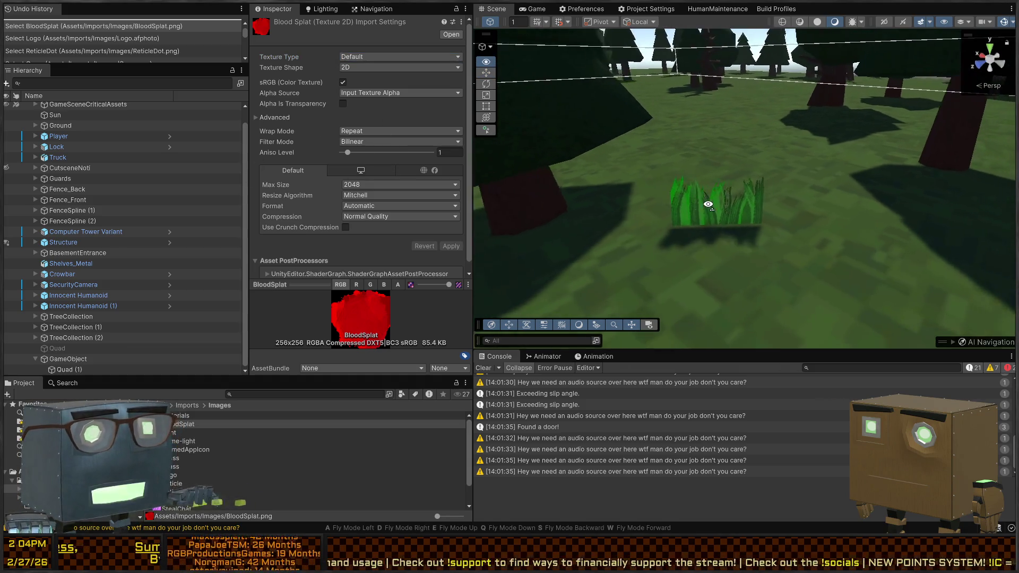
{"action": "left_click", "coordinate": [713, 212]}
Frame the grass quad, inspect its Billboard Renderer's empty billboard asset, then select the Logo asset
{"action": "key", "text": "f"}
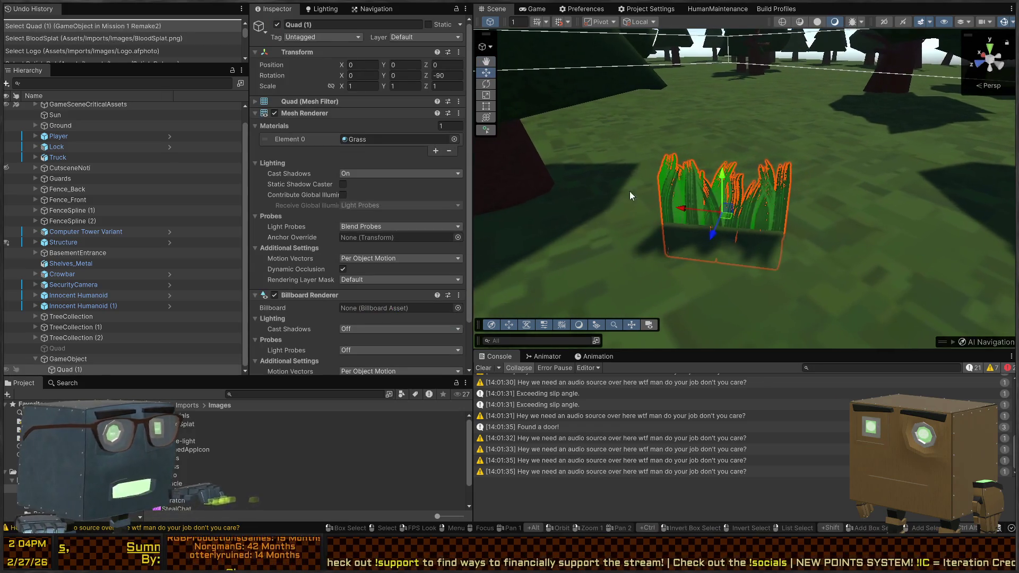
{"action": "scroll", "coordinate": [326, 233], "scroll_direction": "down", "scroll_amount": 3}
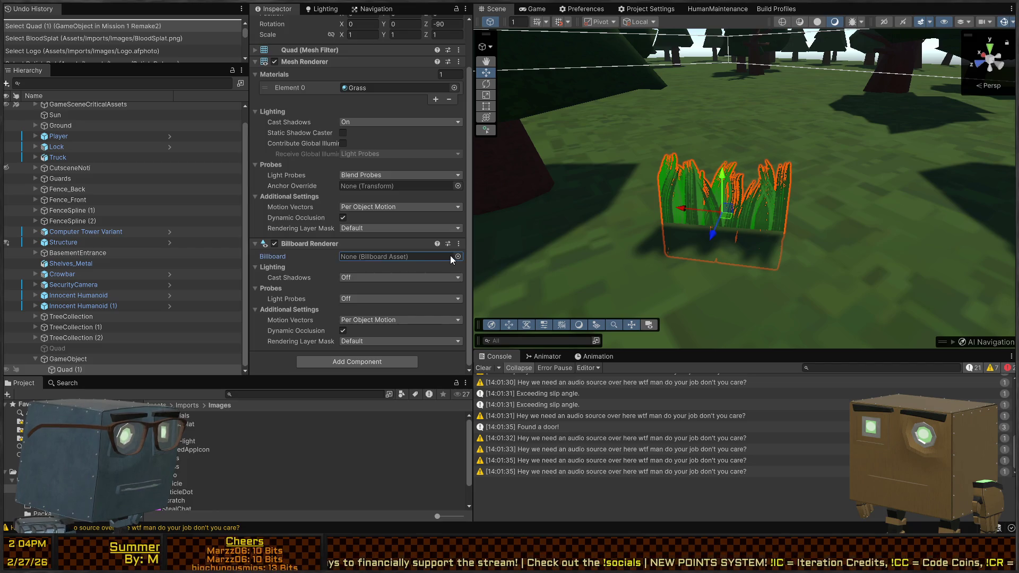
{"action": "left_click", "coordinate": [376, 257]}
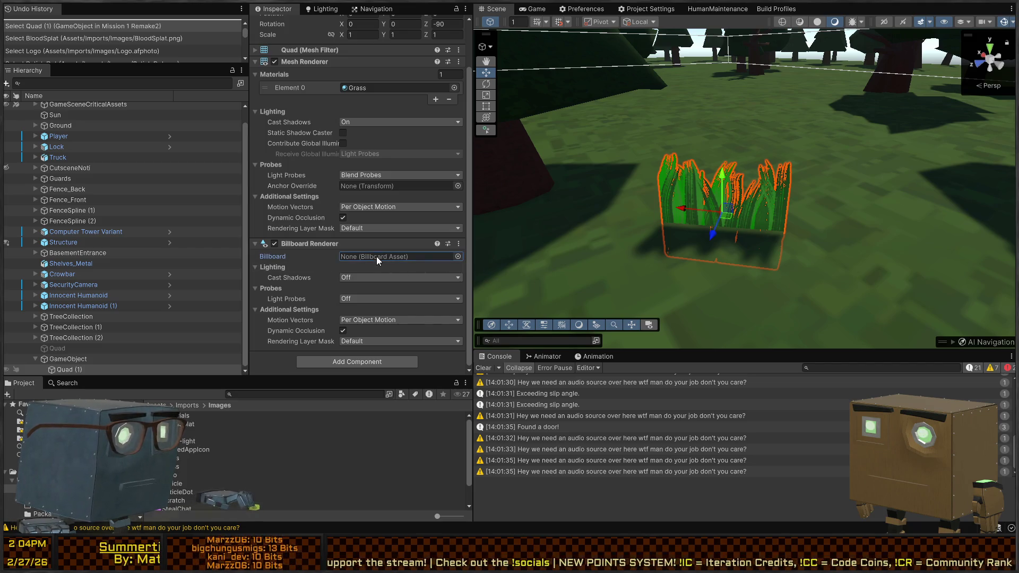
{"action": "left_click", "coordinate": [289, 474]}
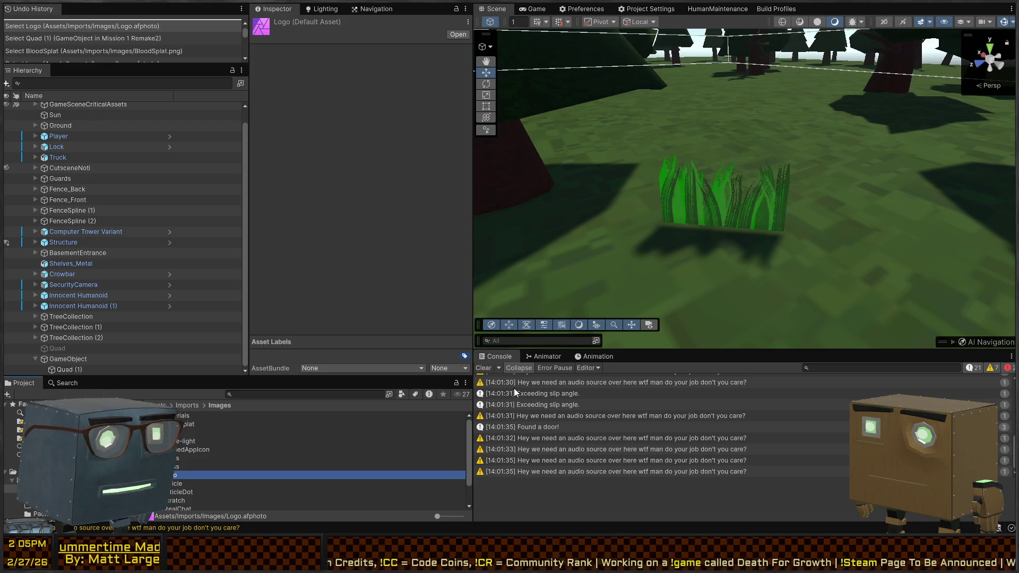
Fly the scene camera toward the tree line and select the grass patch to view its components
{"action": "left_click", "coordinate": [418, 321]}
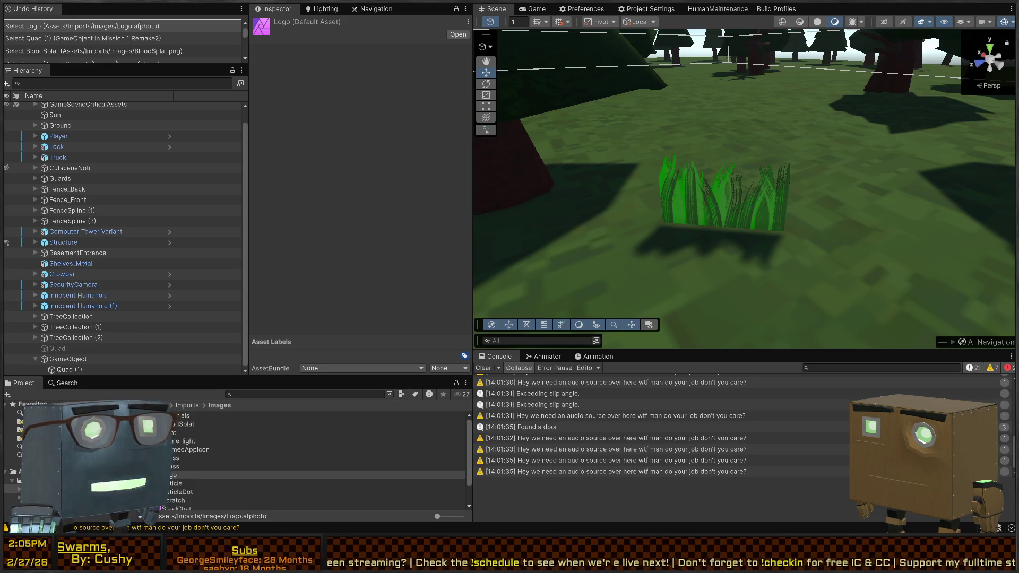
{"action": "right_click", "coordinate": [609, 231]}
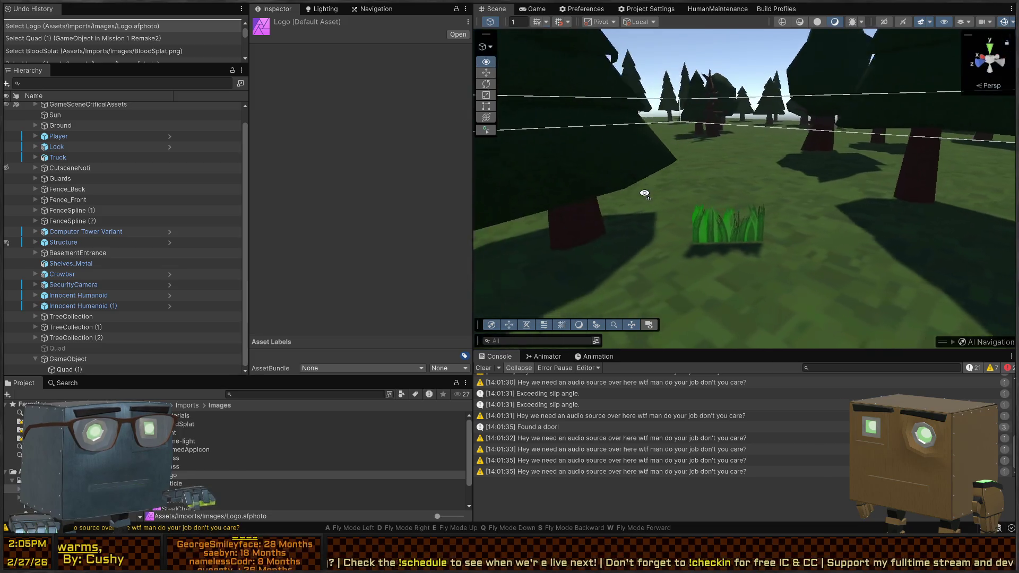
{"action": "mouse_move", "coordinate": [631, 226]}
{"action": "left_mouse_down"}
{"action": "mouse_move", "coordinate": [304, 224]}
{"action": "mouse_move", "coordinate": [166, 173]}
{"action": "mouse_move", "coordinate": [641, 169]}
{"action": "mouse_move", "coordinate": [586, 211]}
{"action": "mouse_move", "coordinate": [658, 218]}
{"action": "mouse_move", "coordinate": [653, 238]}
{"action": "left_mouse_up"}
{"action": "left_click", "coordinate": [653, 238]}
{"action": "scroll", "coordinate": [344, 304], "scroll_direction": "down", "scroll_amount": 3}
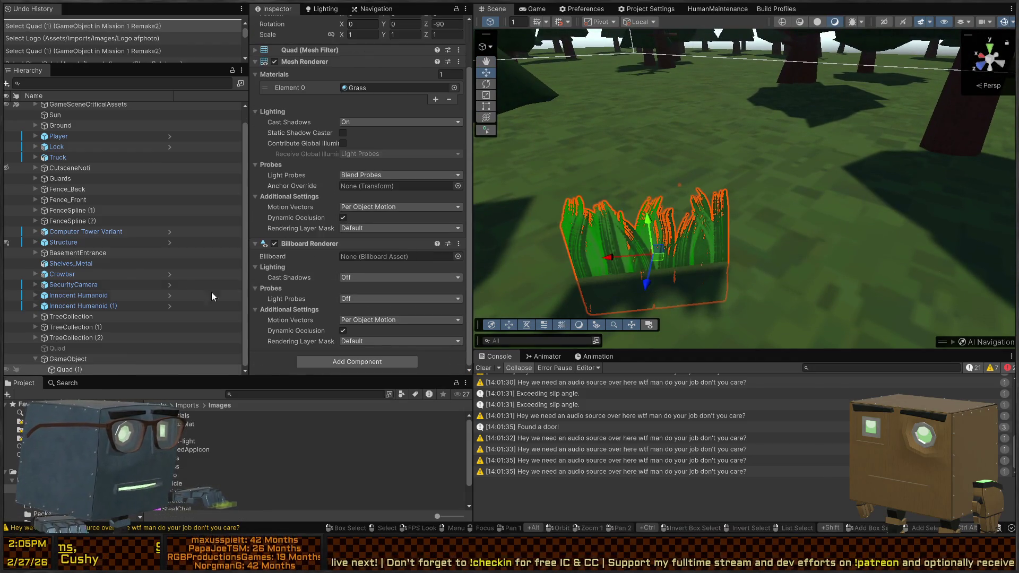
Remove the Rotation Constraint from the grass quad's parent GameObject
{"action": "left_click", "coordinate": [57, 359]}
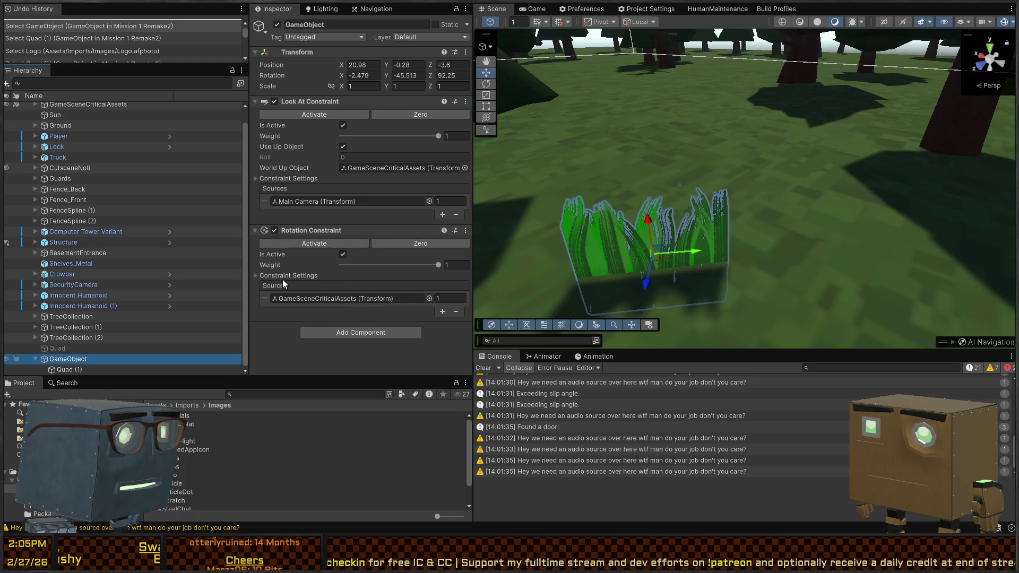
{"action": "left_click", "coordinate": [269, 276]}
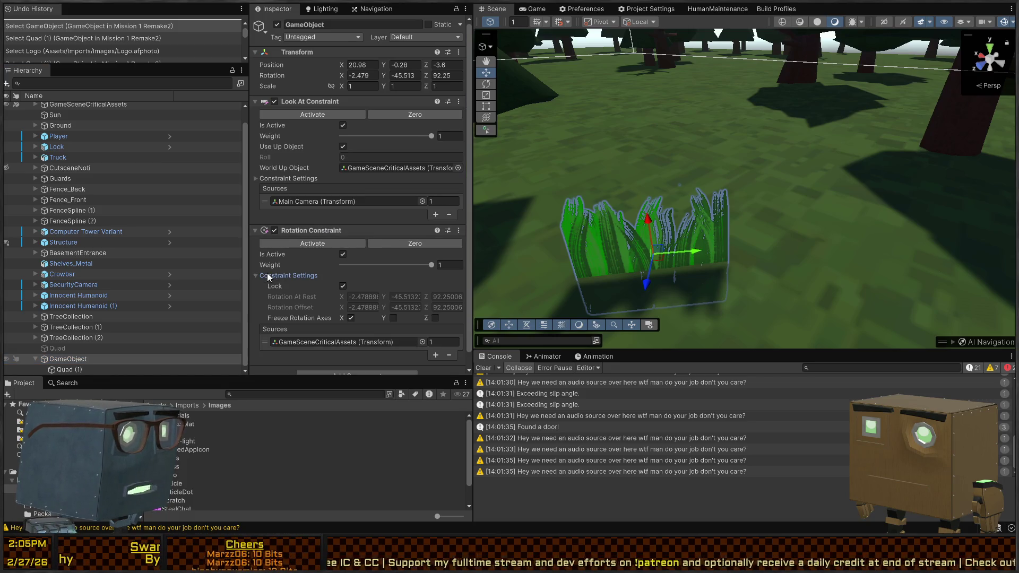
{"action": "left_click", "coordinate": [269, 276]}
{"action": "left_click", "coordinate": [393, 249]}
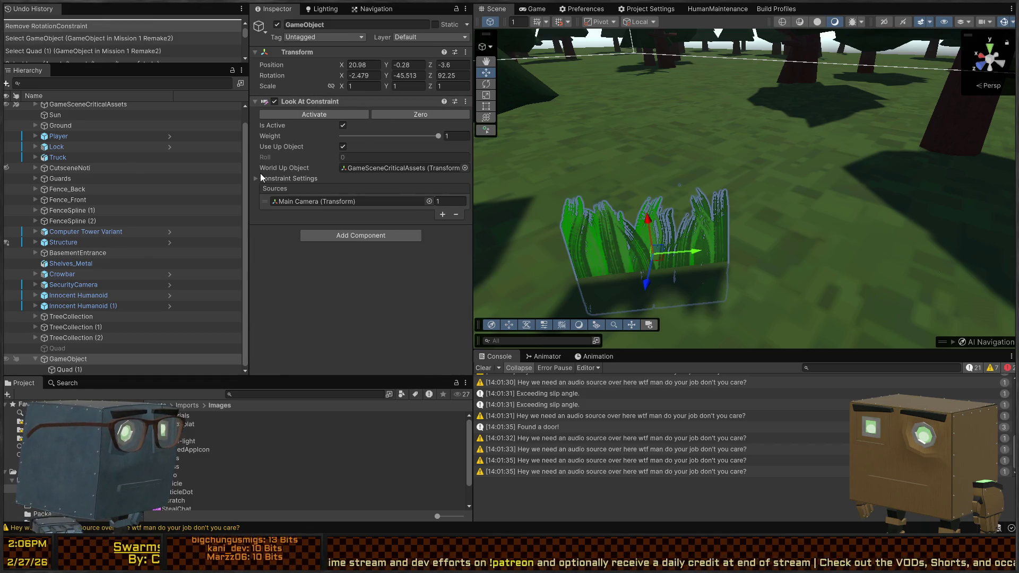
Unlock the Look At Constraint's rotation and start Play mode to test the grass
{"action": "left_click", "coordinate": [394, 167]}
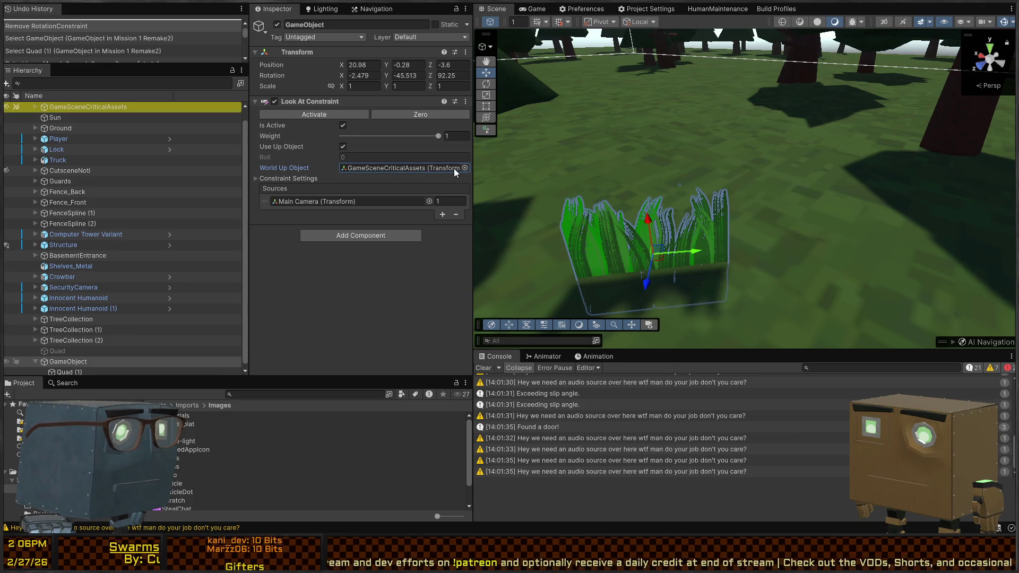
{"action": "left_click", "coordinate": [304, 180]}
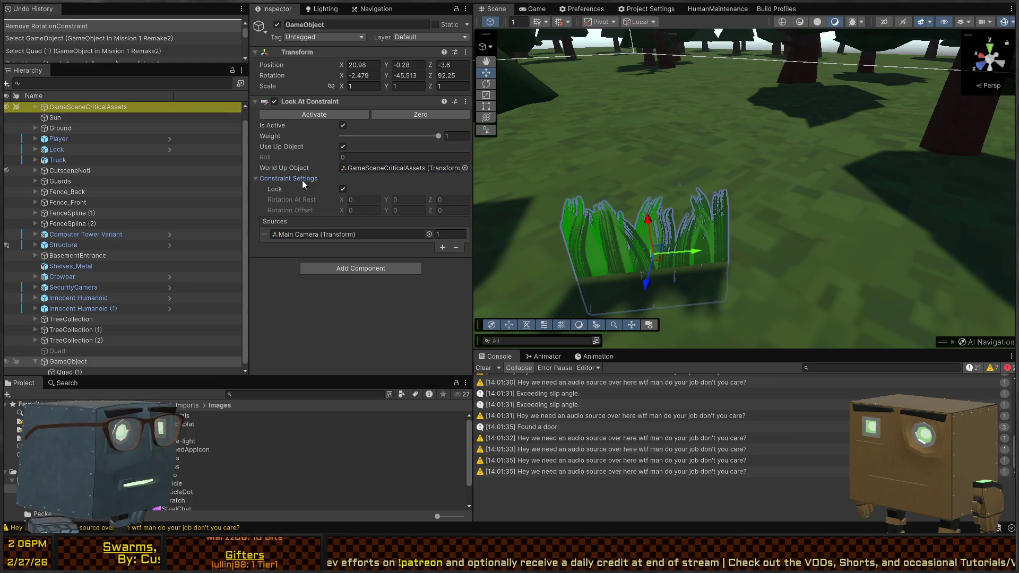
{"action": "left_click", "coordinate": [345, 186]}
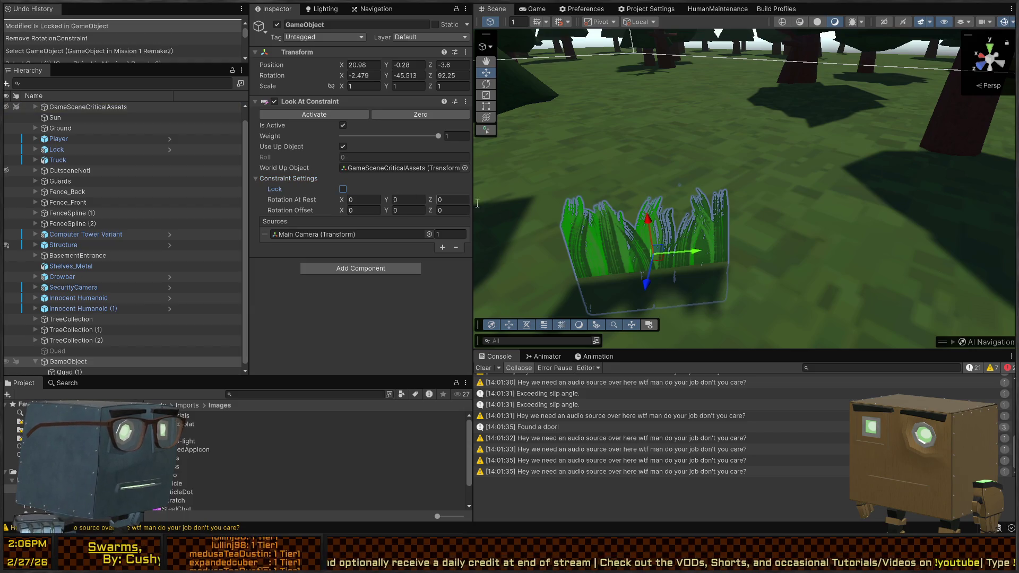
{"action": "key", "text": "ctrl+p"}
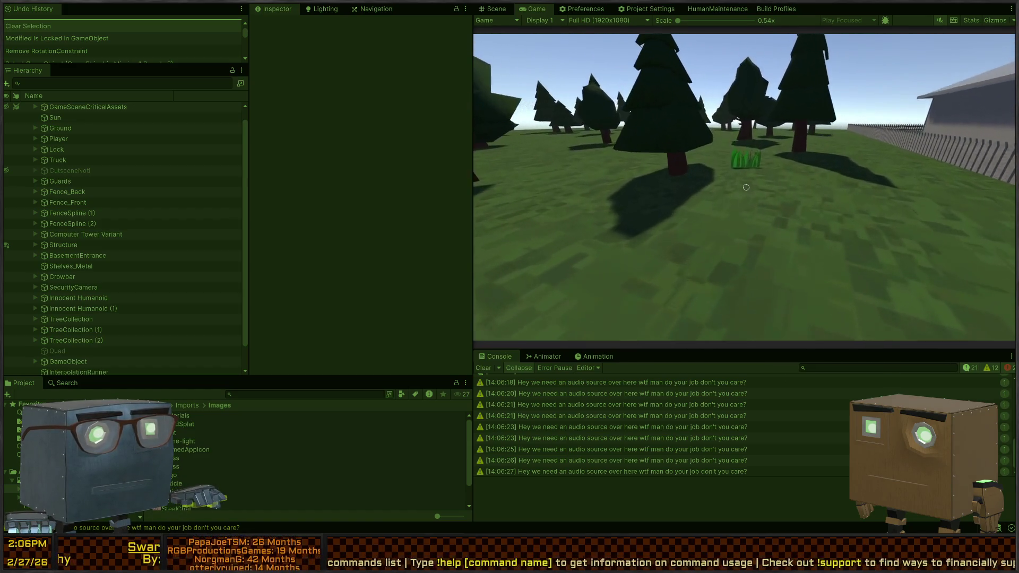
Select the grass's parent GameObject in the scene and turn off Use Up Object
{"action": "left_click", "coordinate": [496, 9]}
{"action": "left_click", "coordinate": [657, 254]}
{"action": "left_click", "coordinate": [657, 255]}
{"action": "scroll", "coordinate": [336, 320], "scroll_direction": "down", "scroll_amount": 3}
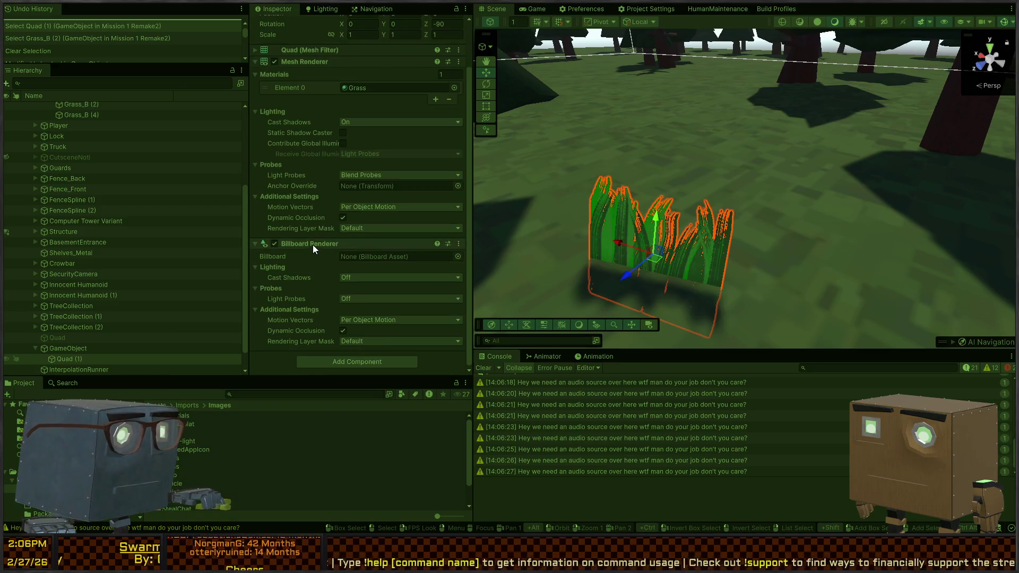
{"action": "scroll", "coordinate": [310, 205], "scroll_direction": "up", "scroll_amount": 3}
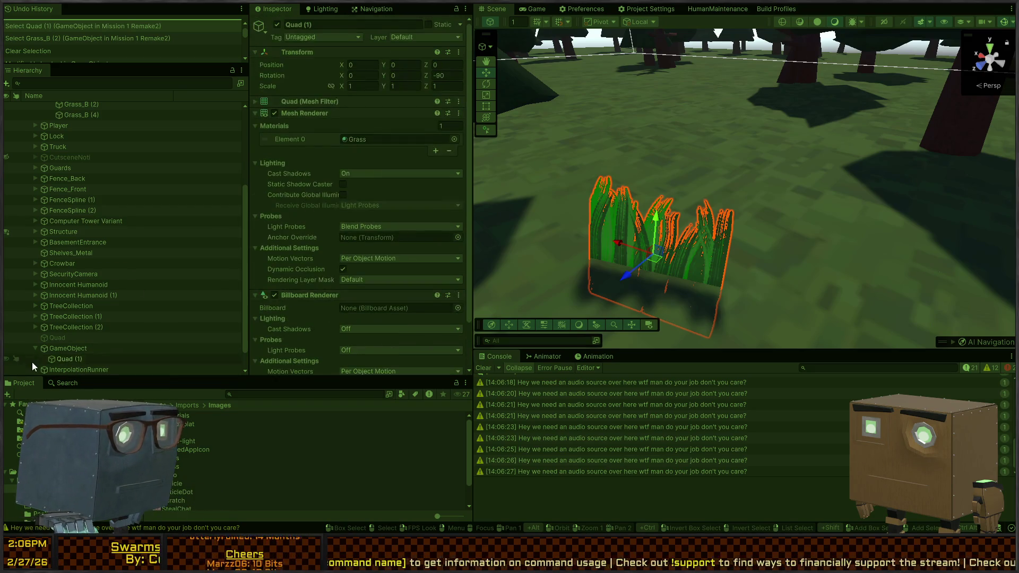
{"action": "left_click", "coordinate": [67, 348]}
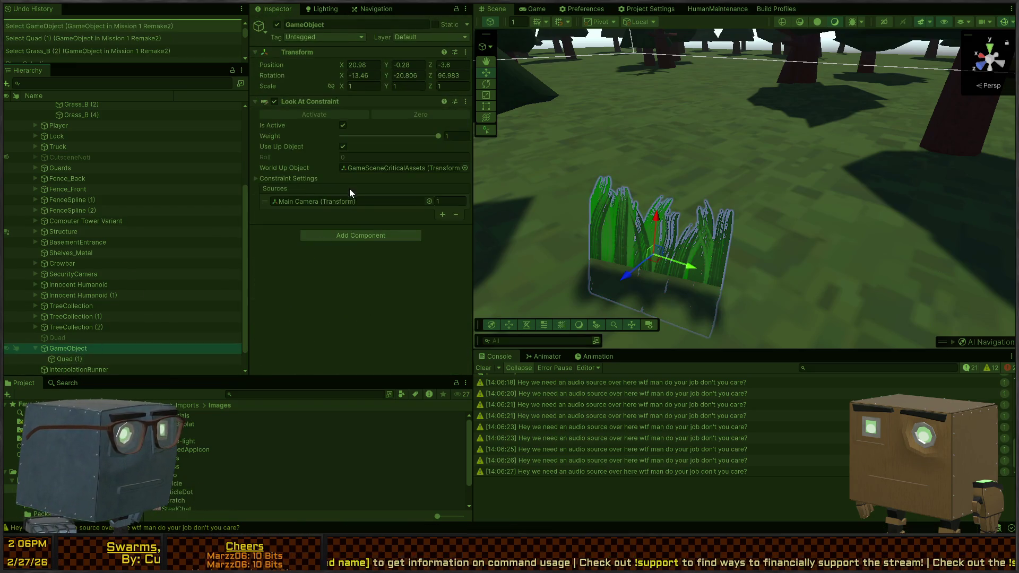
{"action": "left_click", "coordinate": [343, 147]}
Set the Look At Constraint's Roll to -90 and check the upright grass in the running game
{"action": "key", "text": "ctrl+p"}
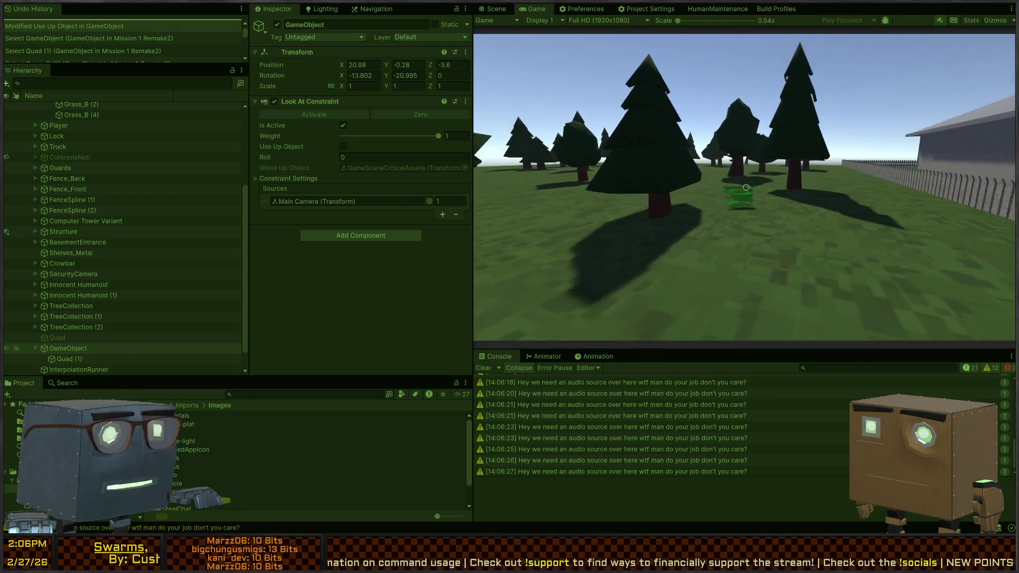
{"action": "left_click", "coordinate": [495, 8]}
{"action": "mouse_move", "coordinate": [339, 158]}
{"action": "left_mouse_down"}
{"action": "mouse_move", "coordinate": [324, 158]}
{"action": "mouse_move", "coordinate": [341, 158]}
{"action": "left_mouse_up"}
{"action": "key", "text": "ctrl+2"}
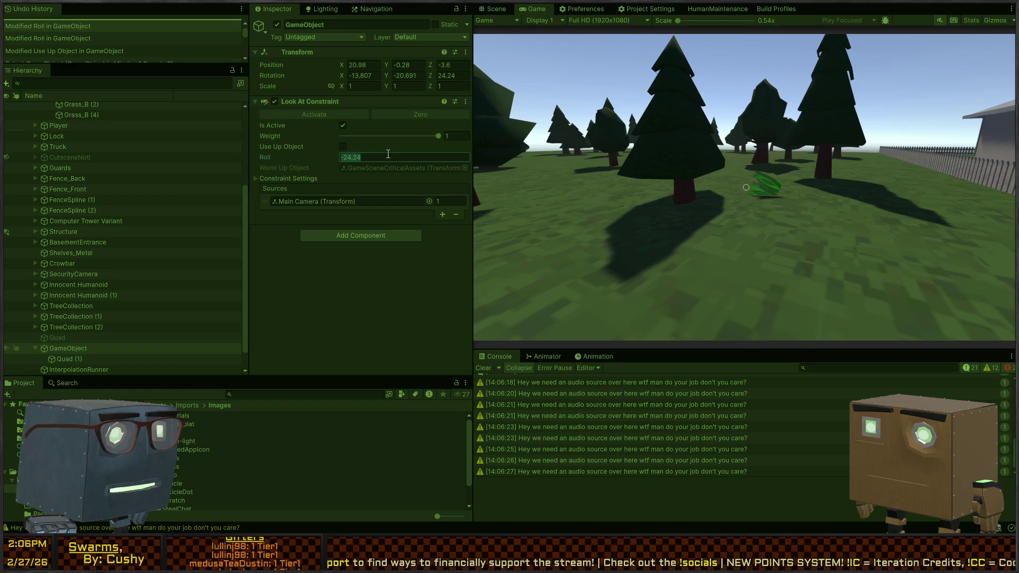
{"action": "type", "text": "-90"}
{"action": "key", "text": "Return"}
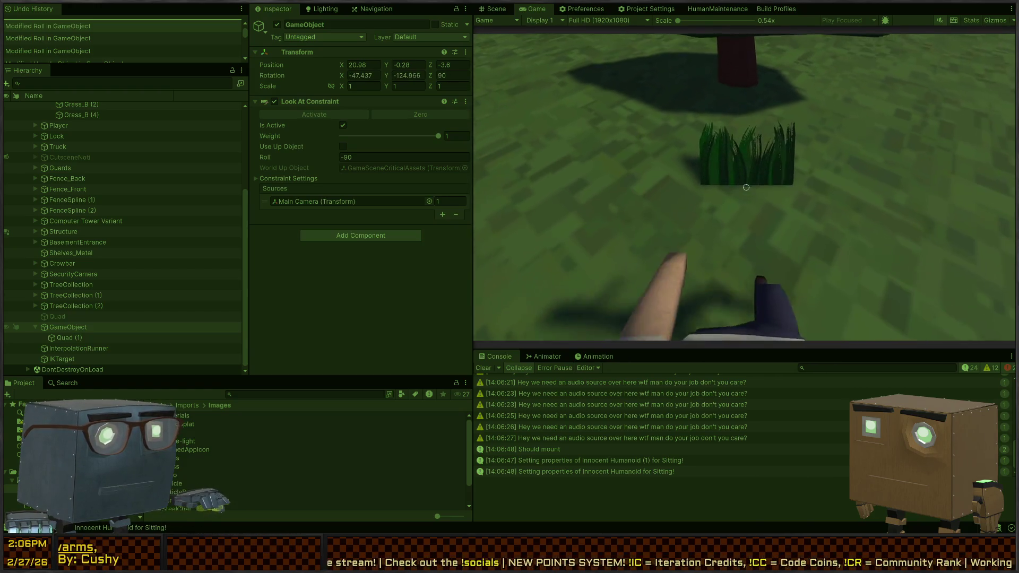
{"action": "key", "text": "Escape"}
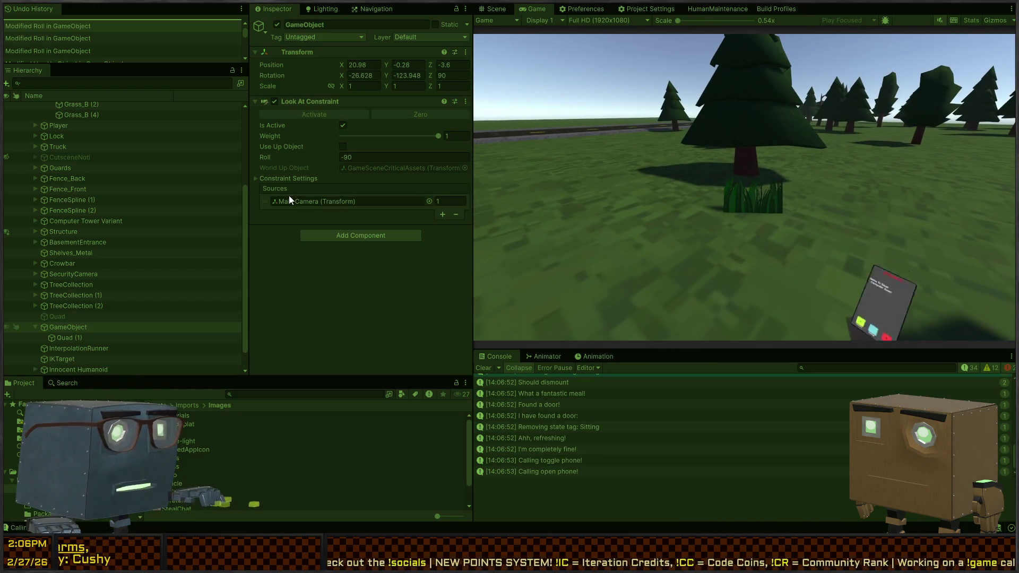